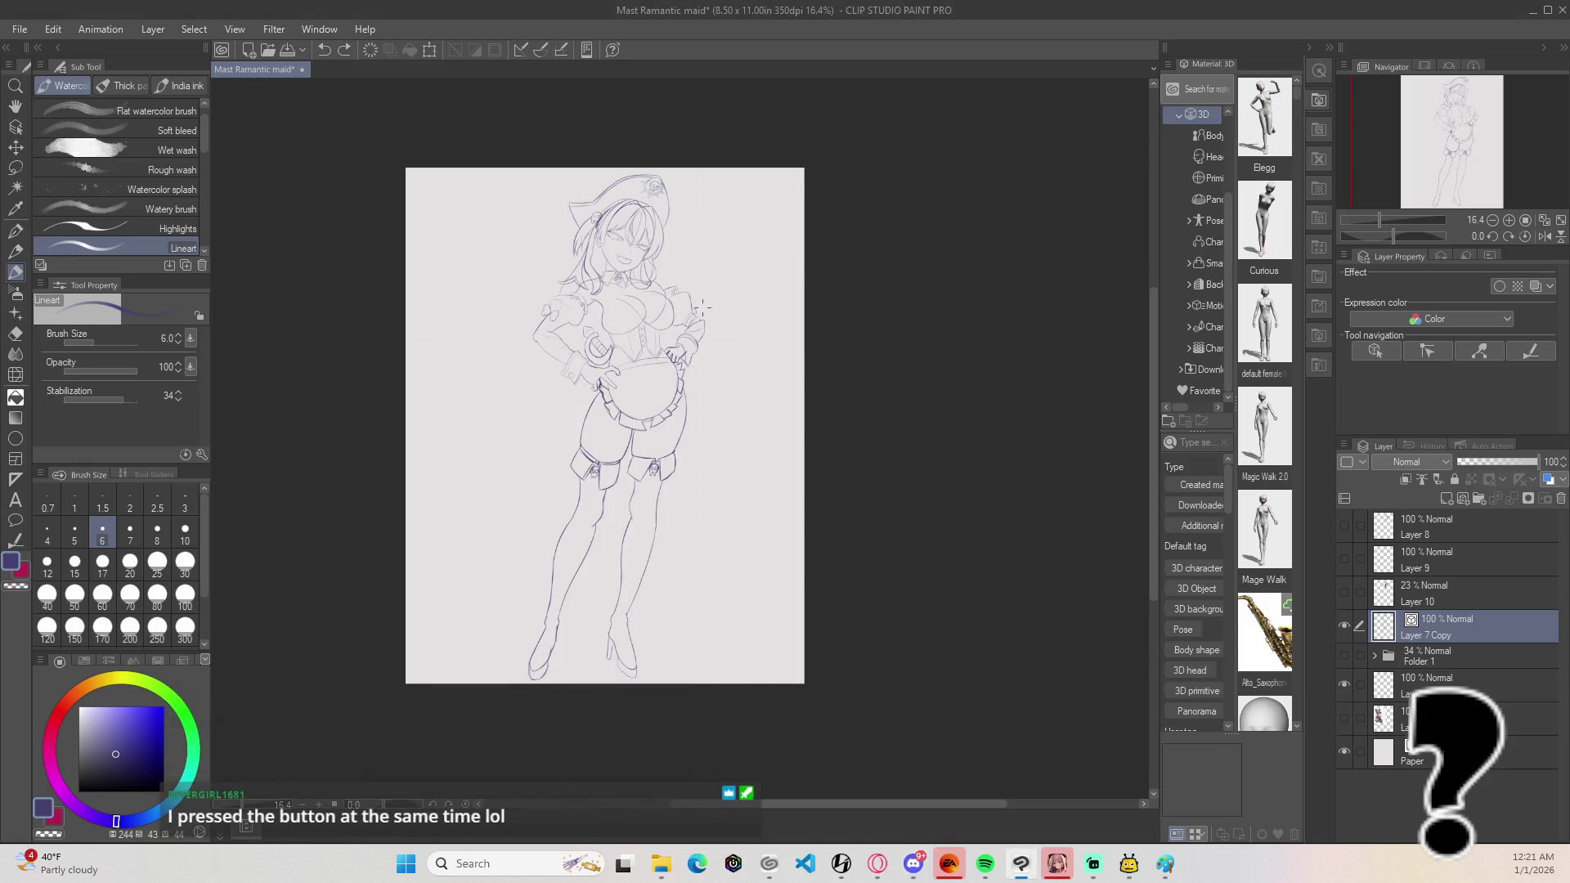
Step: With the Vector eraser, remove the stray thin sketch line at the V point above the apron waistband
{"action": "scroll", "coordinate": [551, 361], "scroll_direction": "up", "scroll_amount": 2}
{"action": "scroll", "coordinate": [551, 361], "scroll_direction": "up", "scroll_amount": 6}
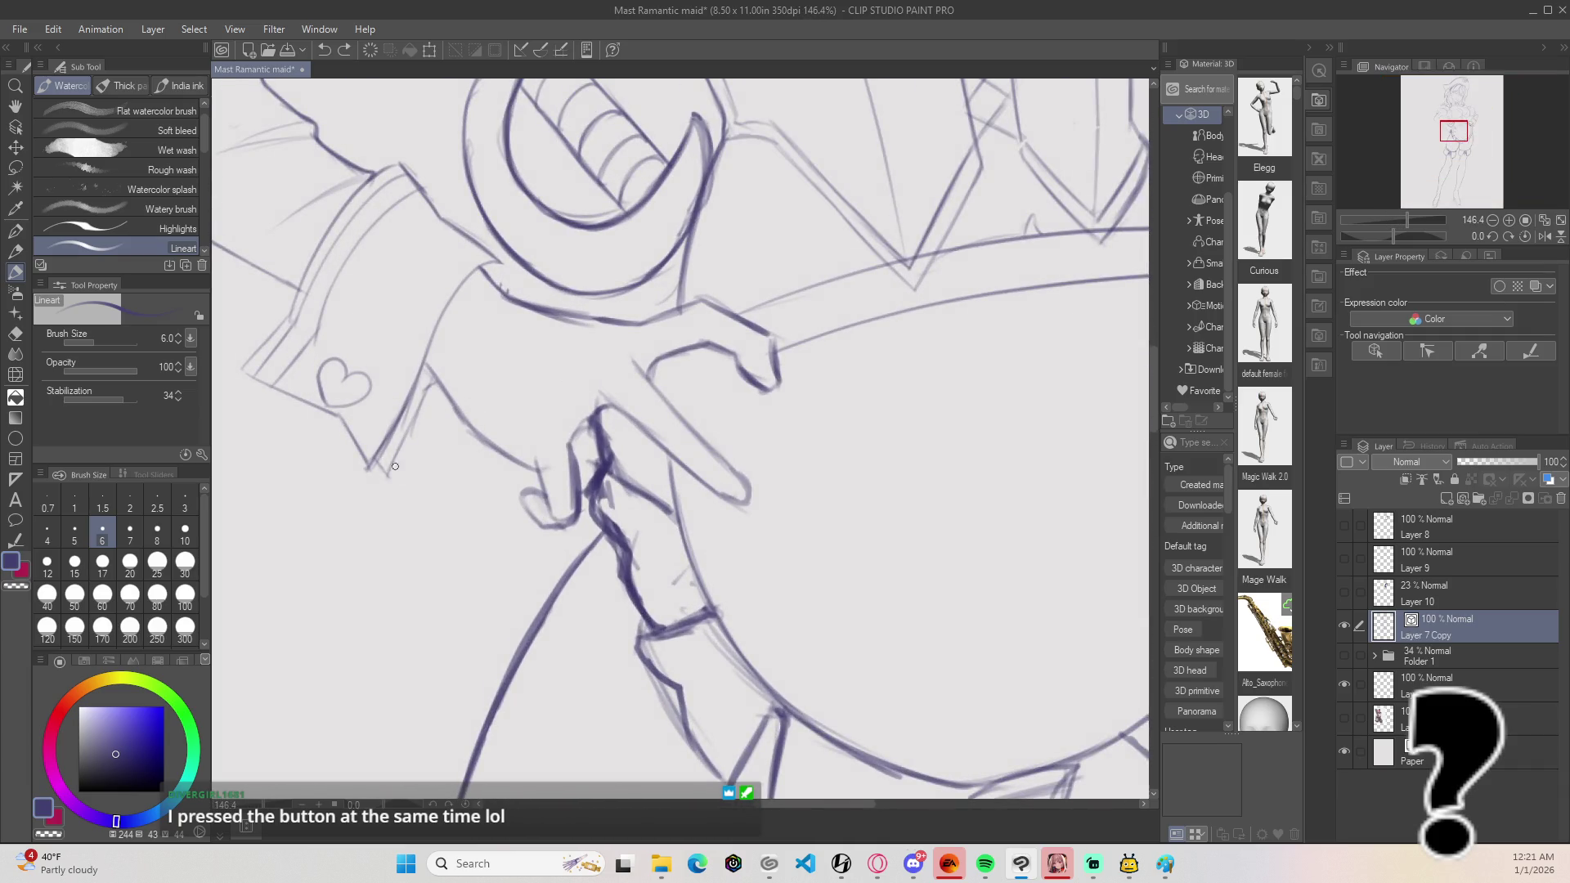
{"action": "key", "text": "e"}
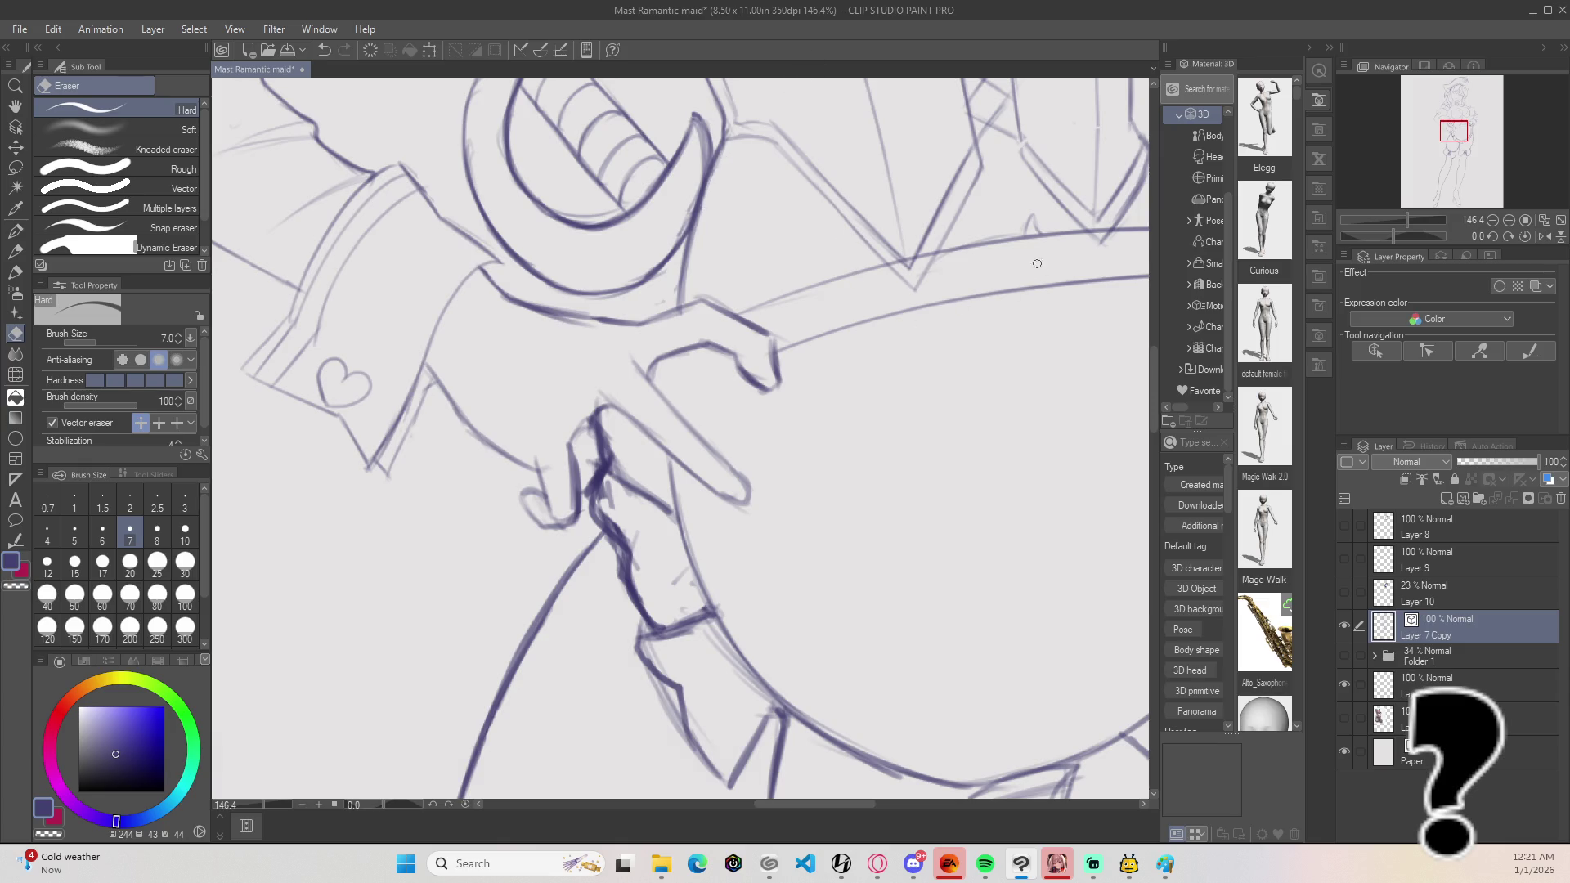
{"action": "left_click", "coordinate": [181, 192]}
{"action": "left_click_drag", "start_coordinate": [924, 253], "coordinate": [920, 263]}
{"action": "left_click", "coordinate": [908, 260]}
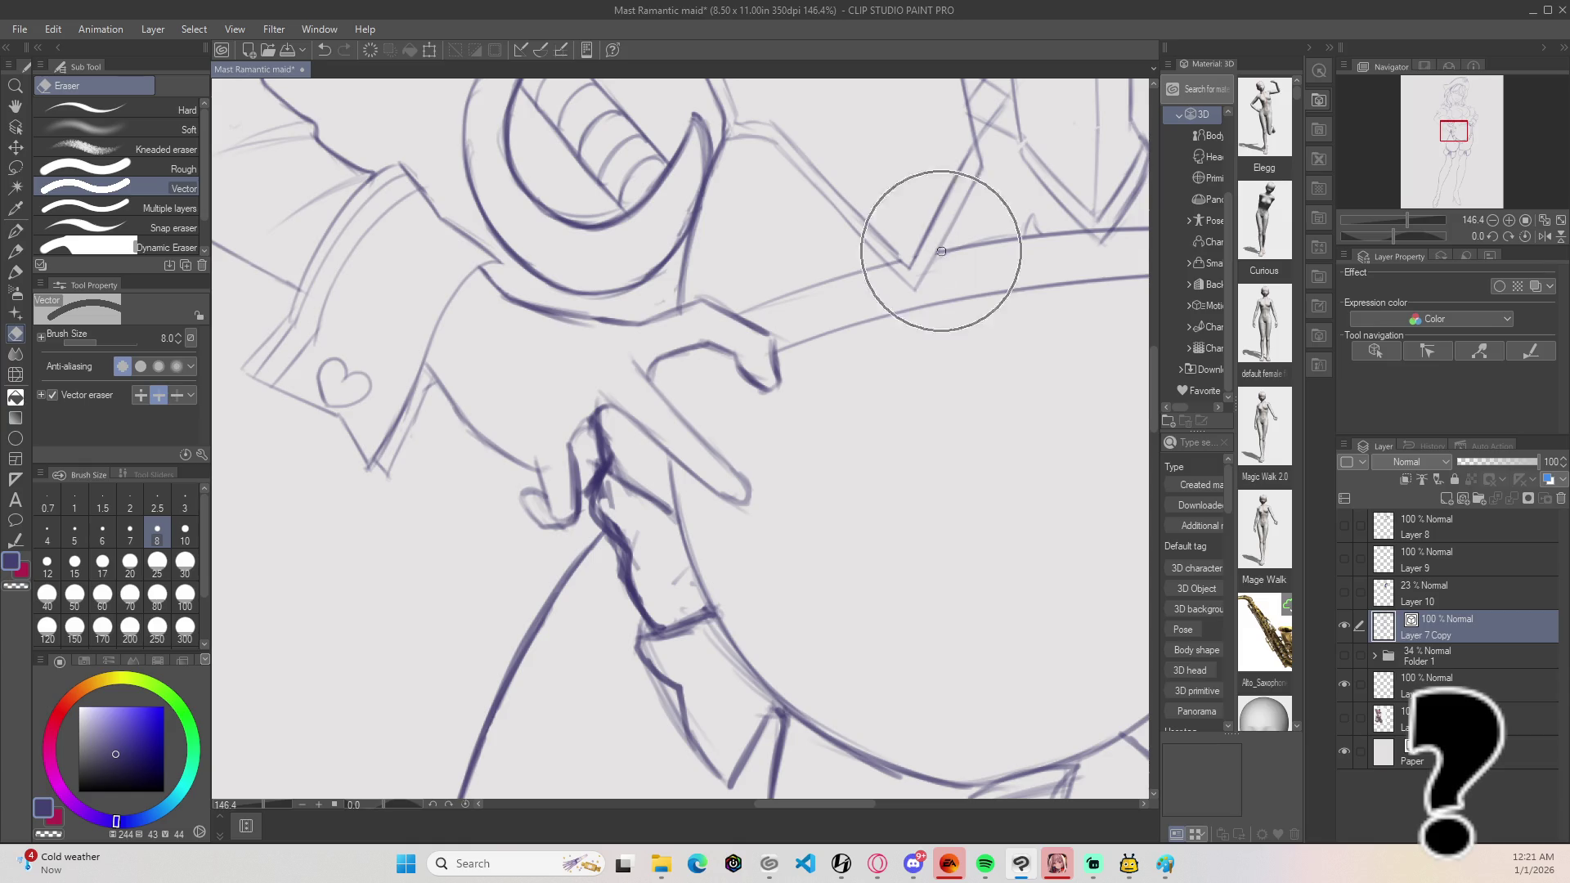
{"action": "key", "text": "ctrl+z"}
{"action": "left_click", "coordinate": [906, 263]}
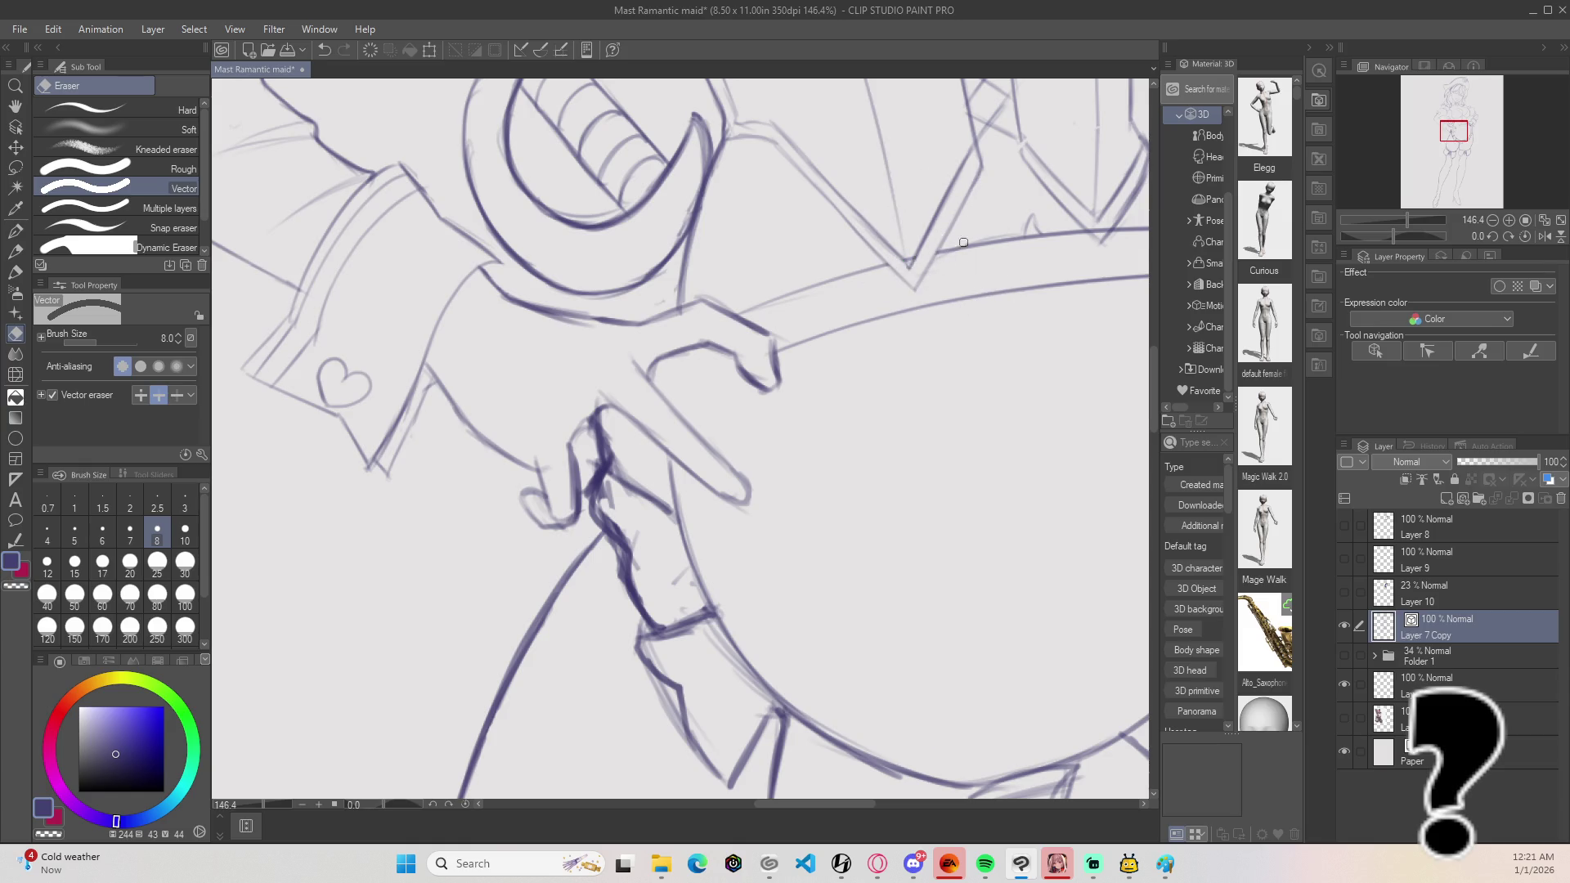
Step: Zoom back out to bring the head and whole figure into view
{"action": "scroll", "coordinate": [803, 297], "scroll_direction": "down", "scroll_amount": 4}
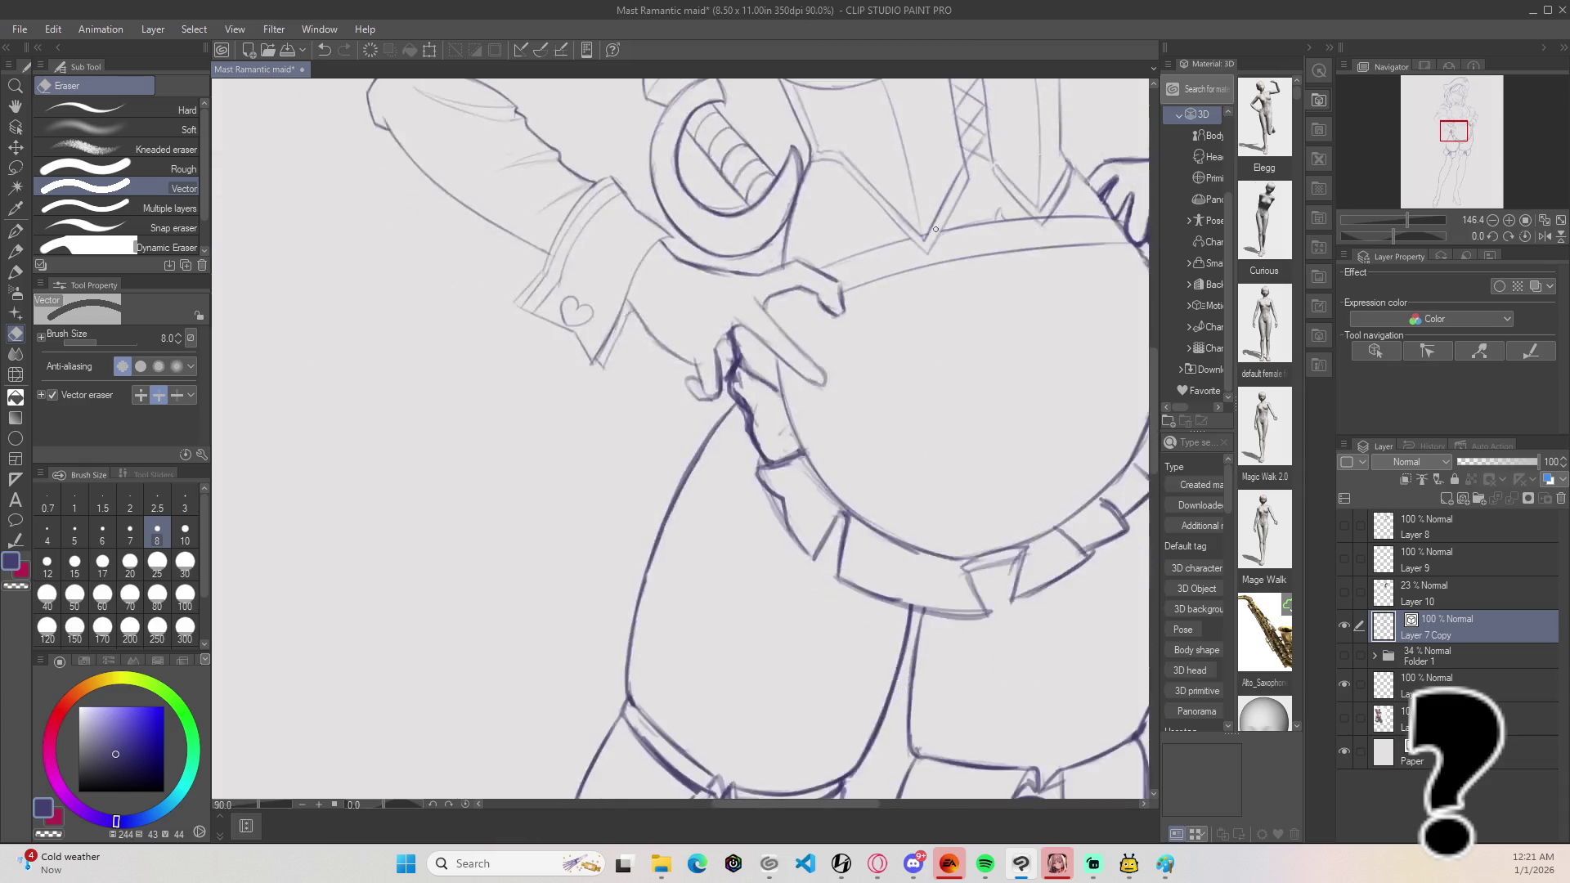
{"action": "scroll", "coordinate": [804, 297], "scroll_direction": "up", "scroll_amount": 4}
{"action": "scroll", "coordinate": [804, 297], "scroll_direction": "up", "scroll_amount": 4}
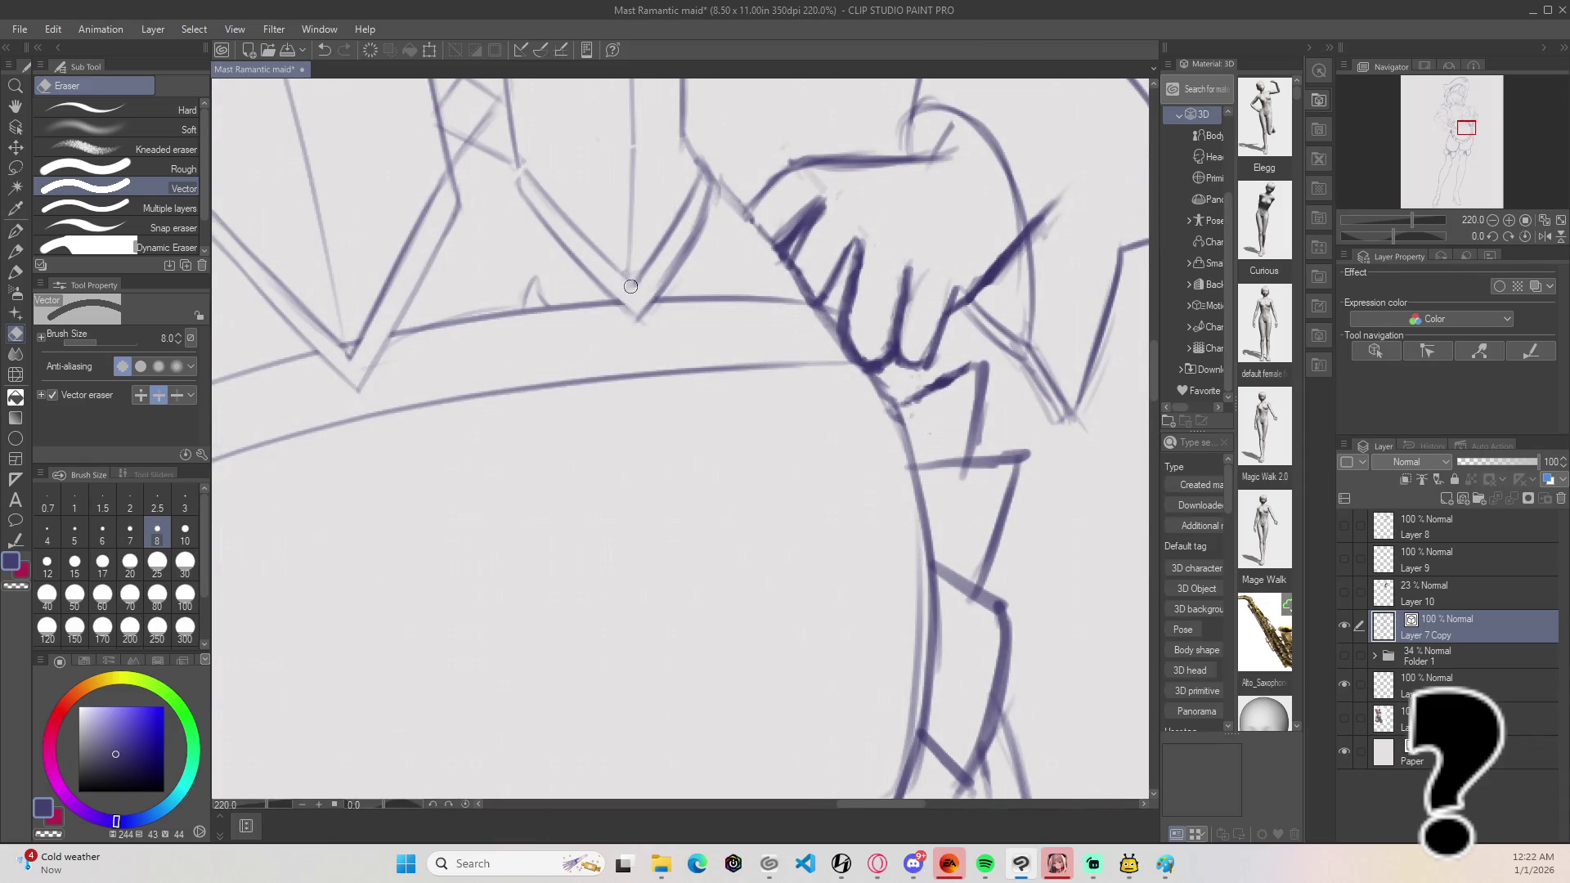
{"action": "scroll", "coordinate": [643, 227], "scroll_direction": "down", "scroll_amount": 6}
{"action": "scroll", "coordinate": [642, 227], "scroll_direction": "down", "scroll_amount": 3}
{"action": "left_click_drag", "start_coordinate": [642, 226], "coordinate": [655, 327]}
{"action": "left_click_drag", "start_coordinate": [787, 468], "coordinate": [735, 365]}
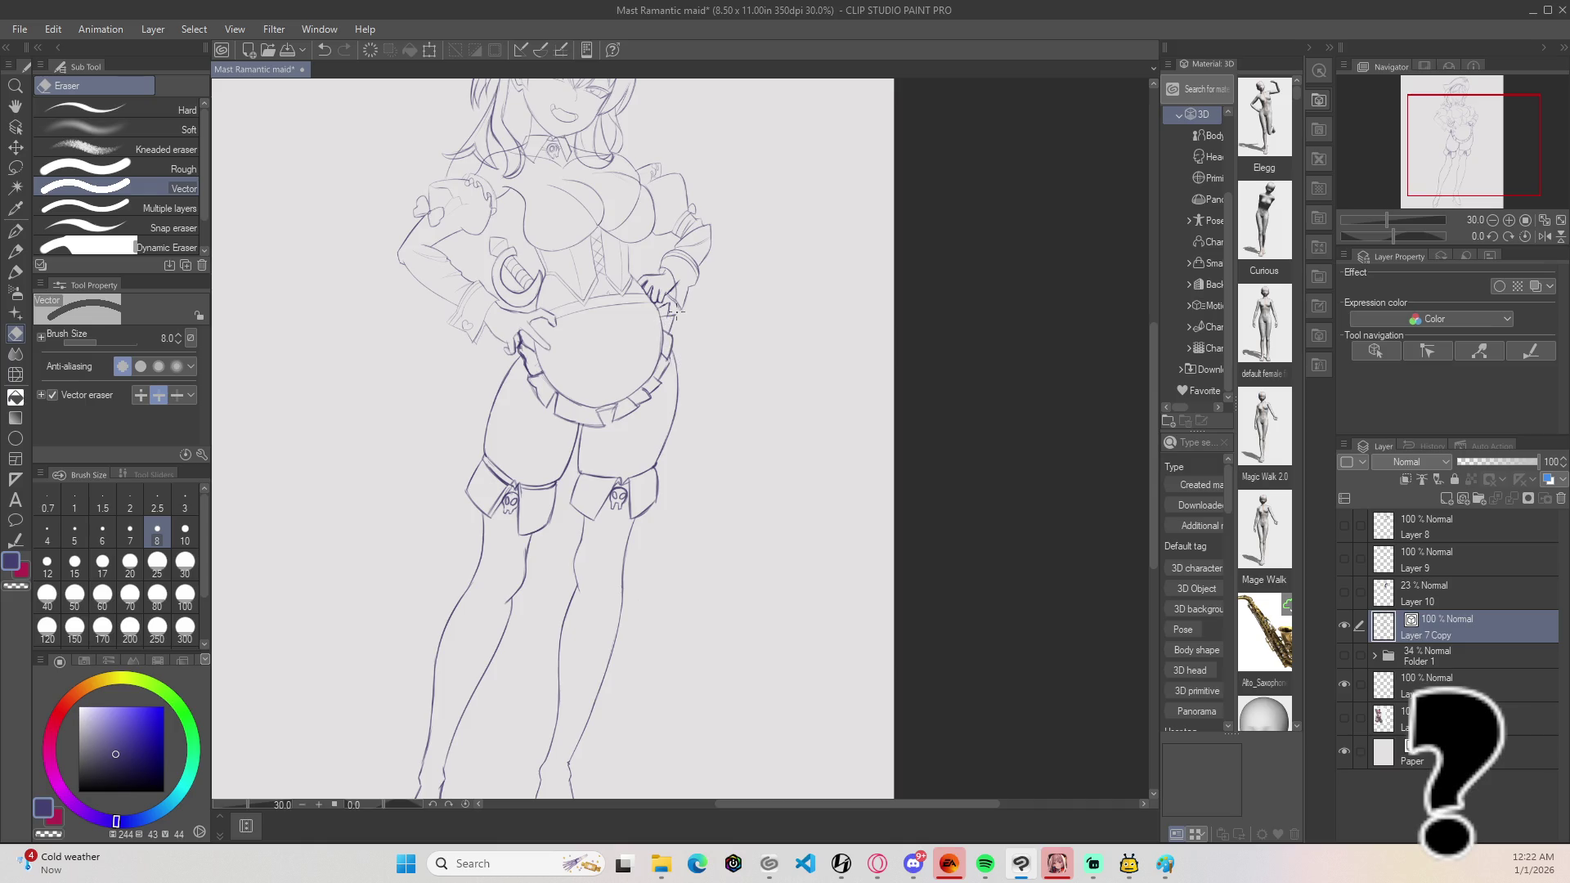
Step: With the Lineart pen, ink bolder strokes along the neck and shoulder sketch lines
{"action": "key", "text": "b"}
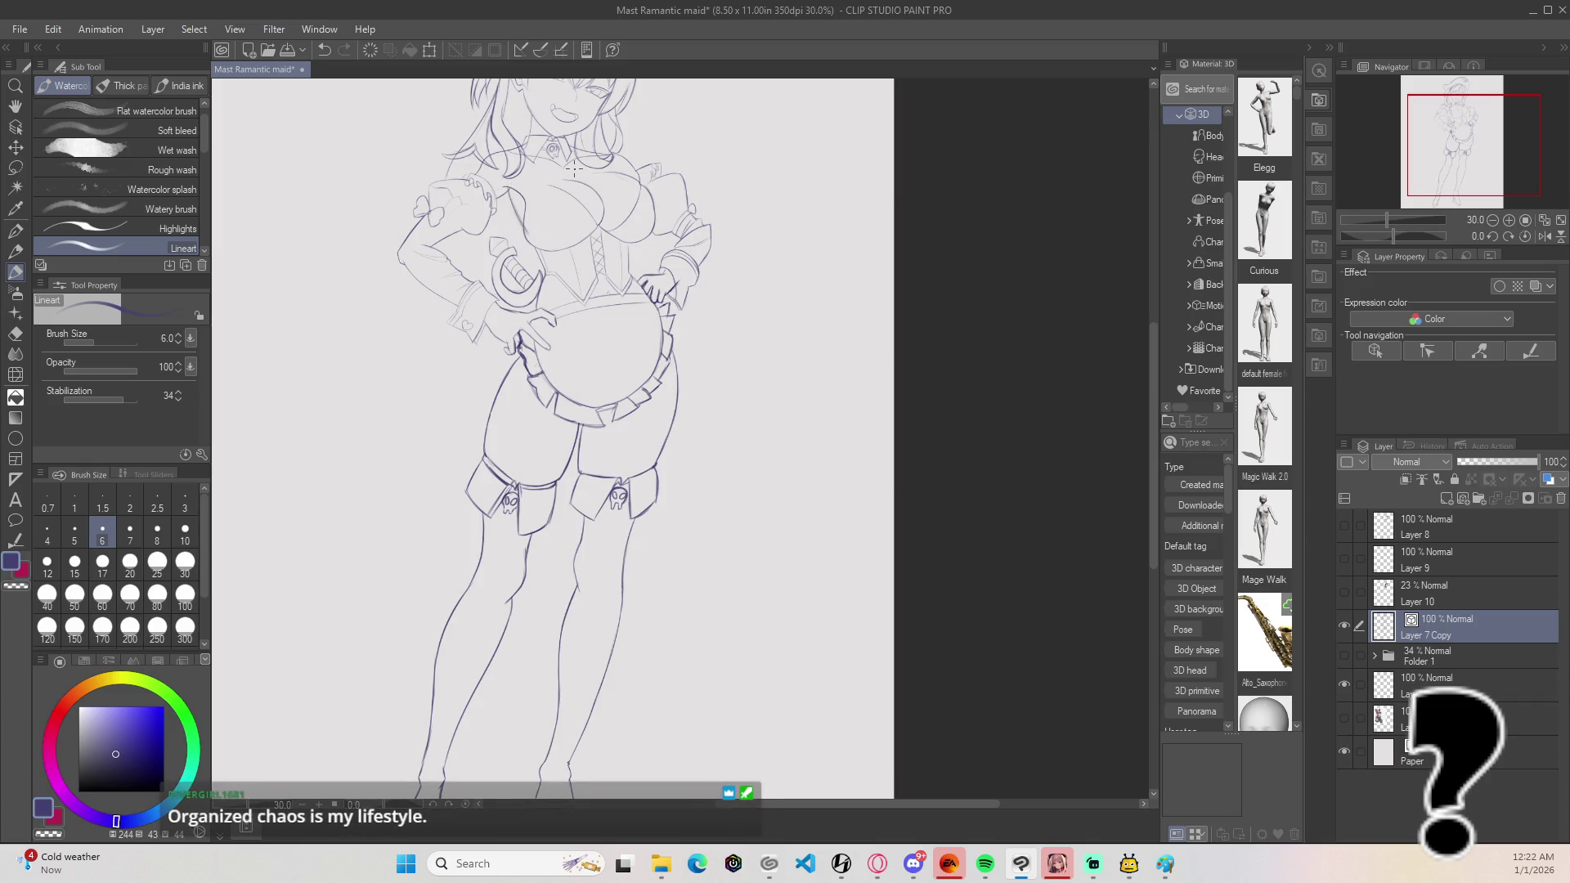
{"action": "scroll", "coordinate": [671, 268], "scroll_direction": "up", "scroll_amount": 5}
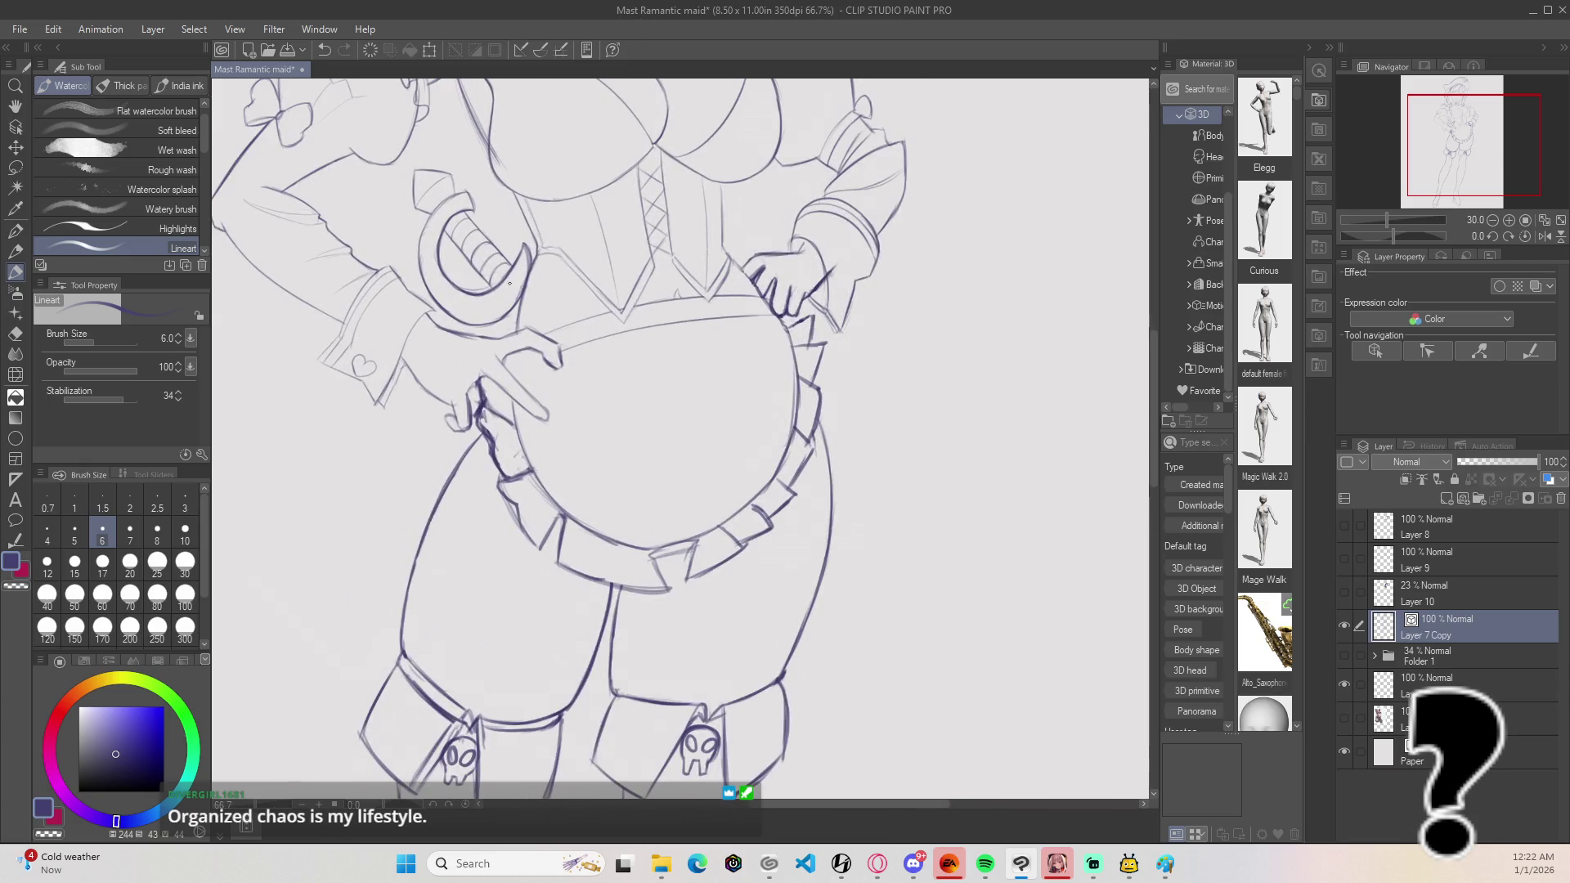
{"action": "mouse_move", "coordinate": [558, 304]}
{"action": "left_mouse_down"}
{"action": "mouse_move", "coordinate": [603, 458]}
{"action": "mouse_move", "coordinate": [609, 654]}
{"action": "left_mouse_up"}
{"action": "scroll", "coordinate": [494, 312], "scroll_direction": "up", "scroll_amount": 4}
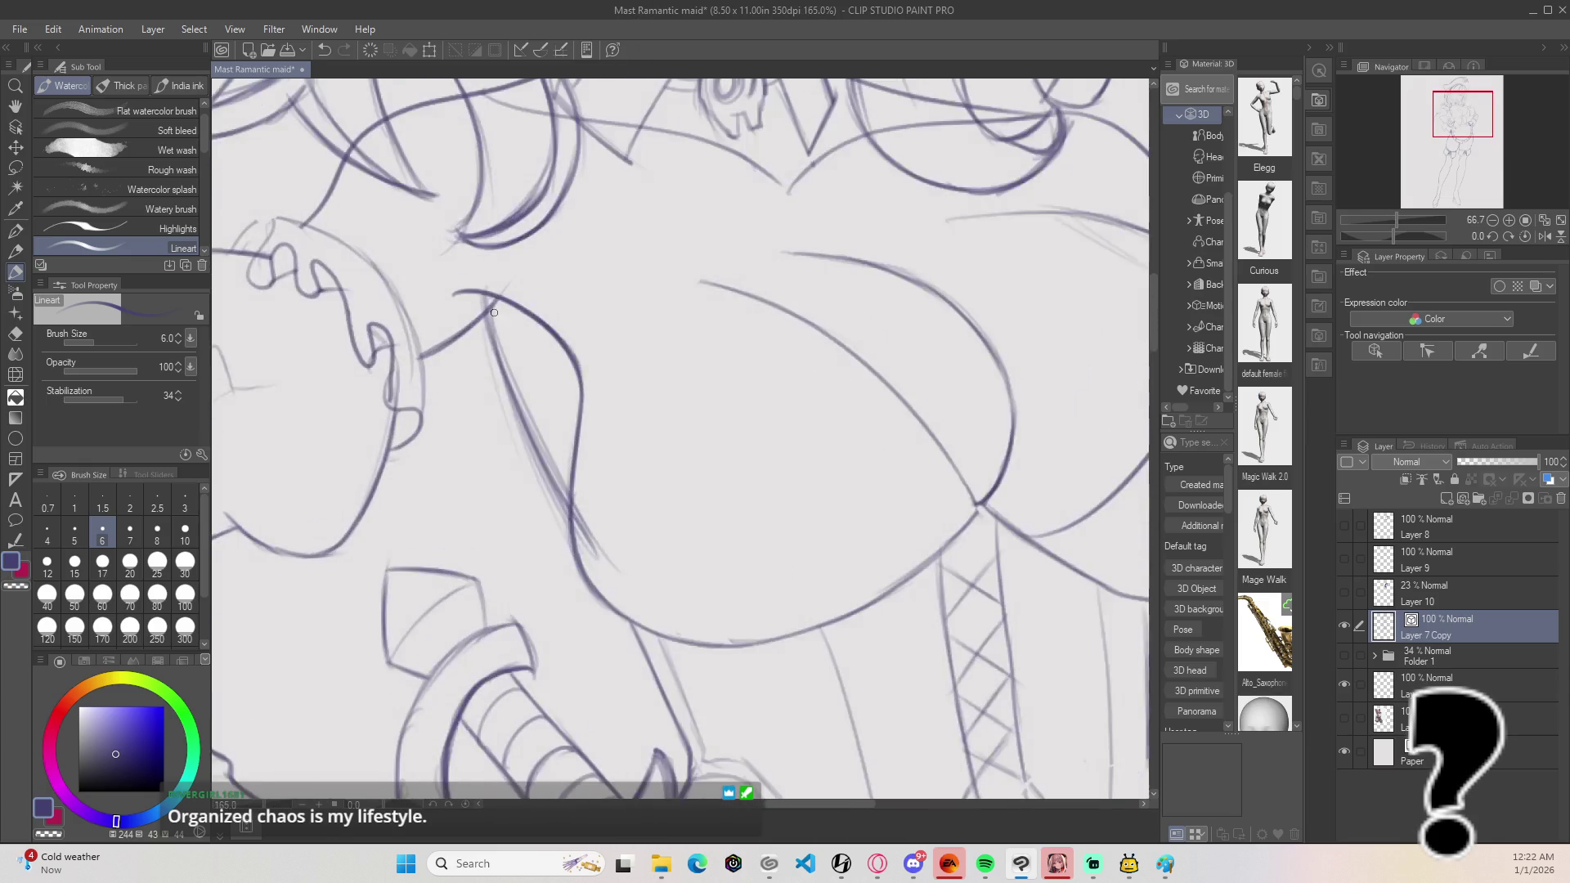
{"action": "left_click_drag", "start_coordinate": [489, 315], "coordinate": [509, 396]}
{"action": "left_click_drag", "start_coordinate": [488, 313], "coordinate": [568, 485]}
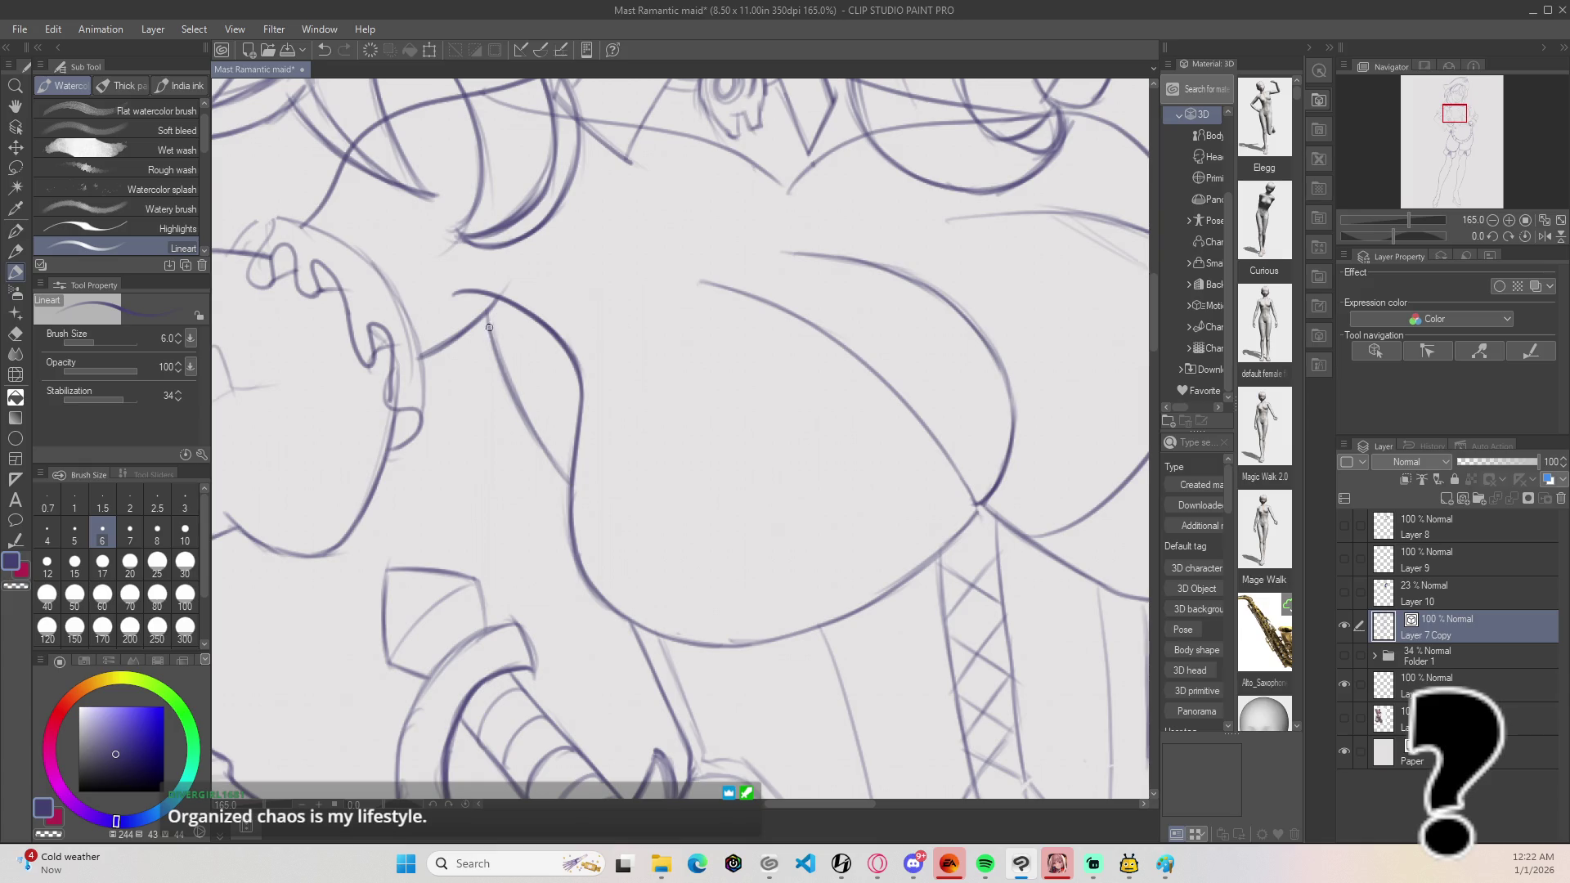
Step: Ink and darken the left breast contour line
{"action": "scroll", "coordinate": [495, 172], "scroll_direction": "down", "scroll_amount": 8}
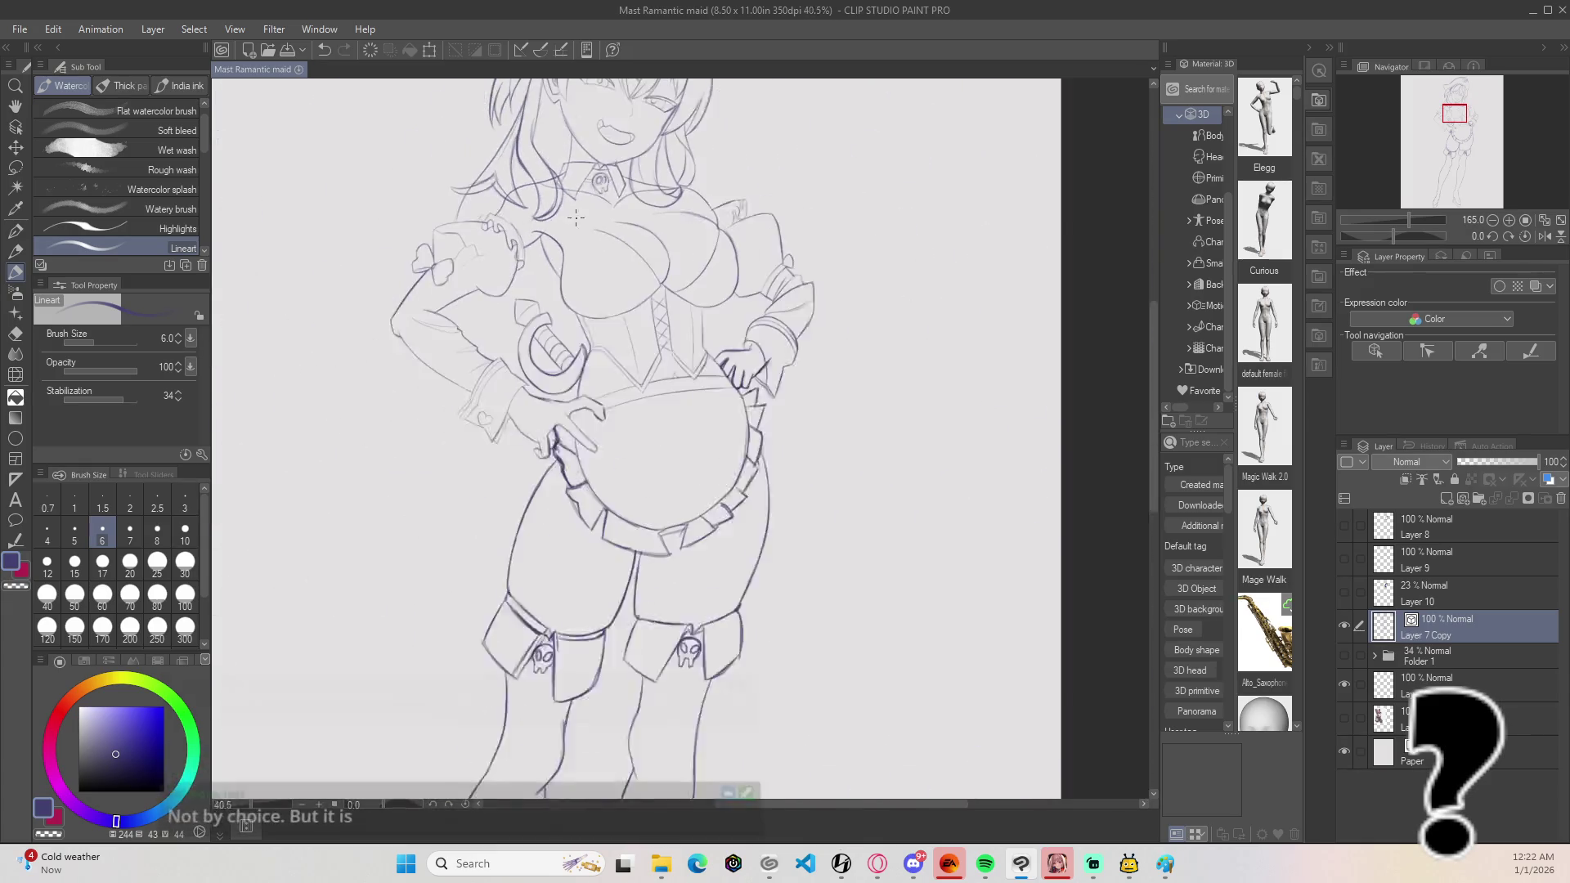
{"action": "scroll", "coordinate": [619, 201], "scroll_direction": "up", "scroll_amount": 4}
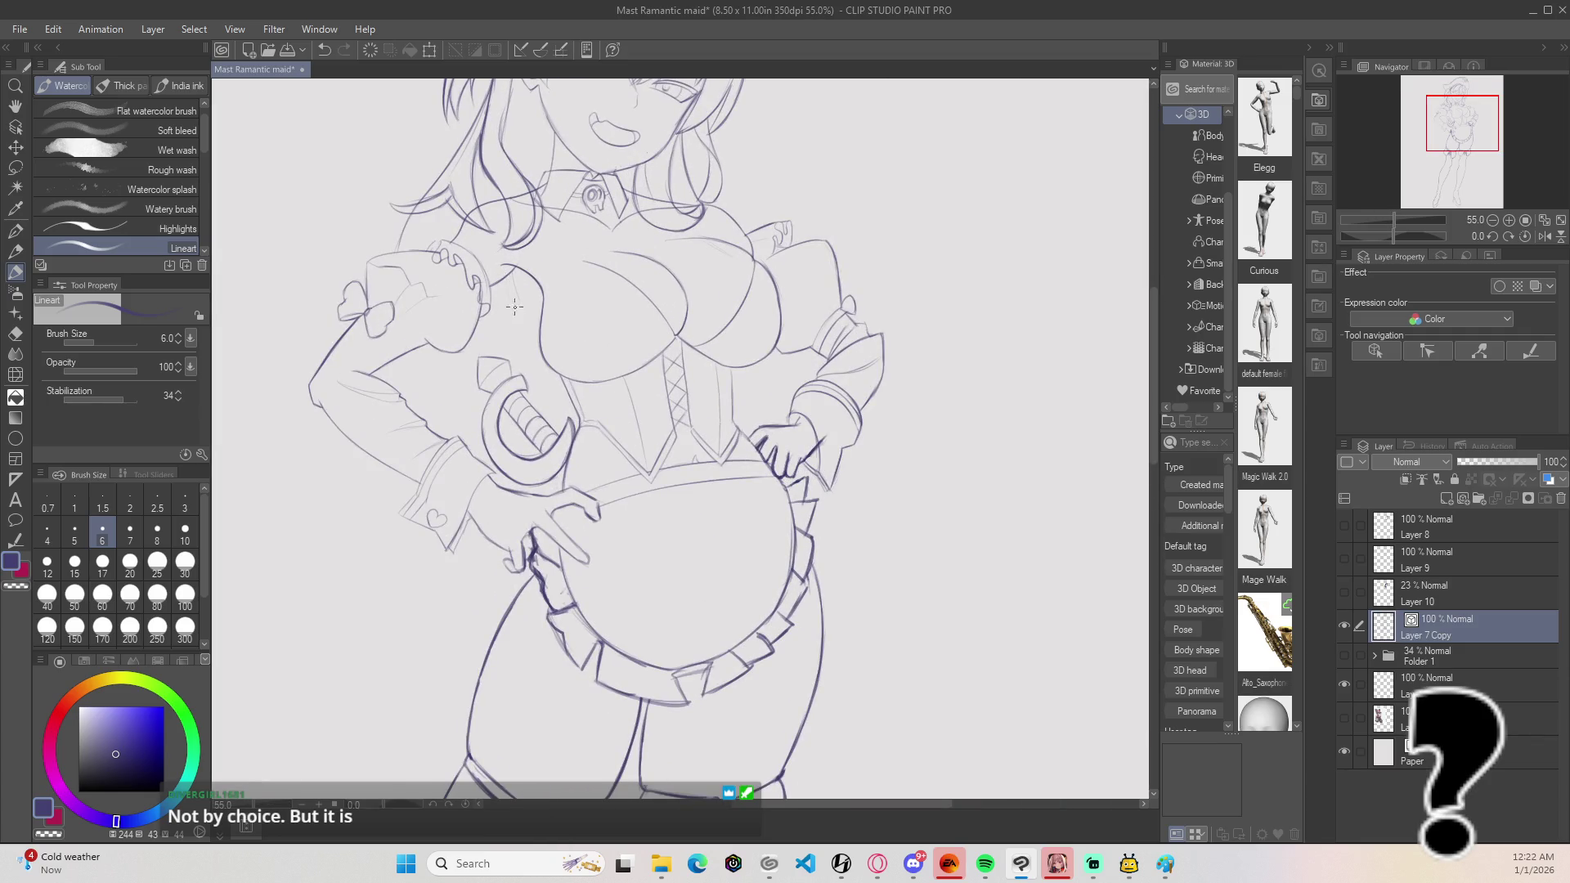
{"action": "left_click_drag", "start_coordinate": [508, 283], "coordinate": [546, 365]}
{"action": "left_click_drag", "start_coordinate": [513, 300], "coordinate": [540, 357]}
{"action": "left_click_drag", "start_coordinate": [507, 279], "coordinate": [532, 334]}
{"action": "scroll", "coordinate": [630, 472], "scroll_direction": "up", "scroll_amount": 6}
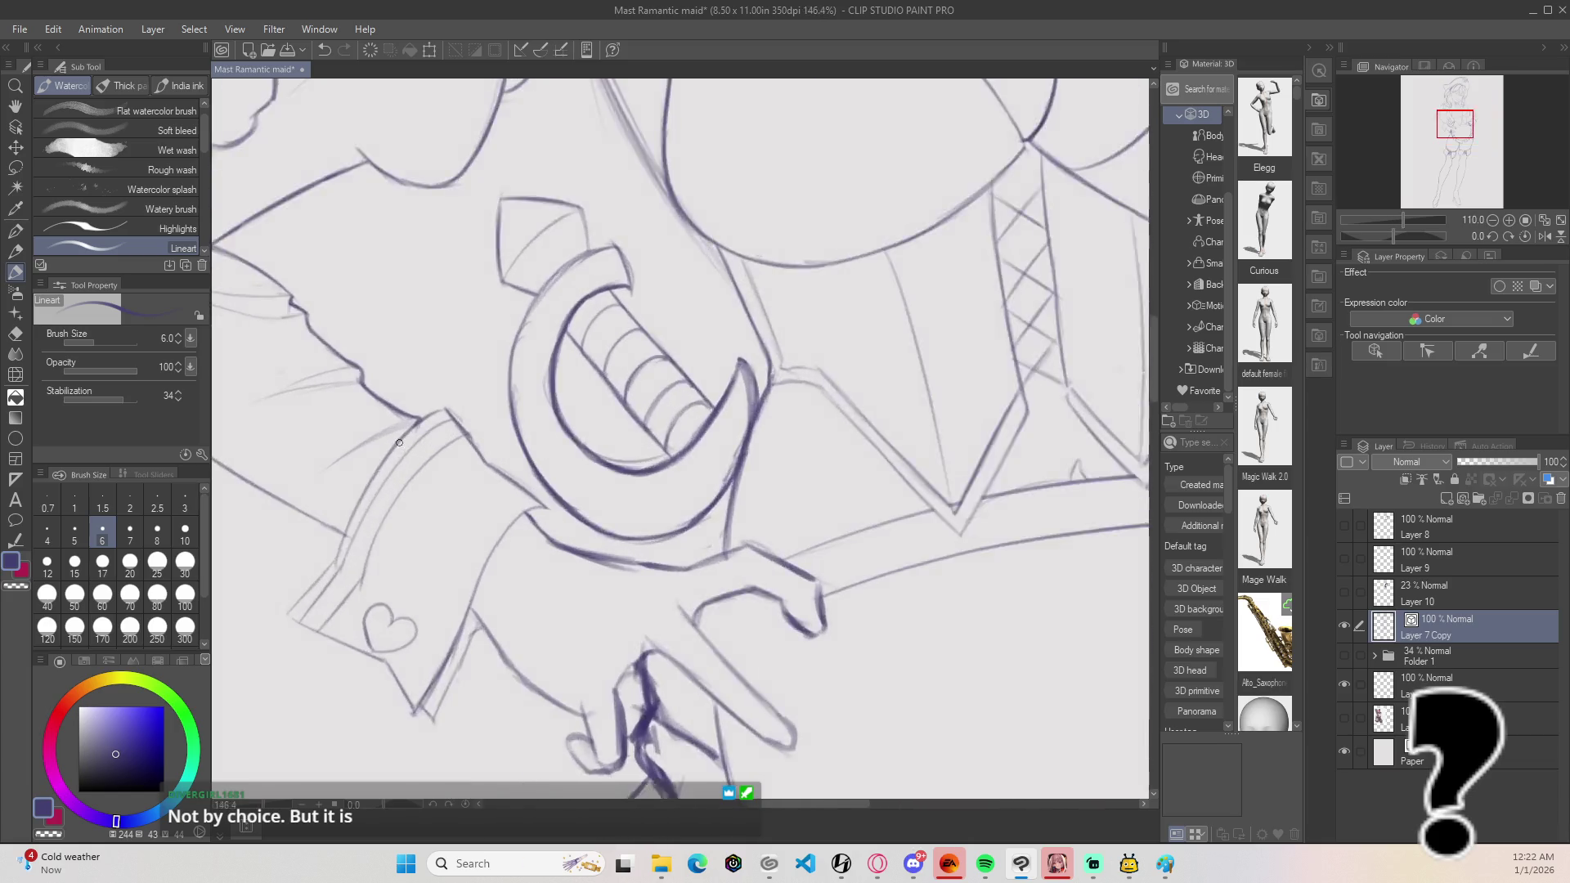
Step: Erase the faint doubled diagonal sketch strokes and a stray fragment at the shoulder
{"action": "key", "text": "e"}
{"action": "scroll", "coordinate": [590, 481], "scroll_direction": "down", "scroll_amount": 4}
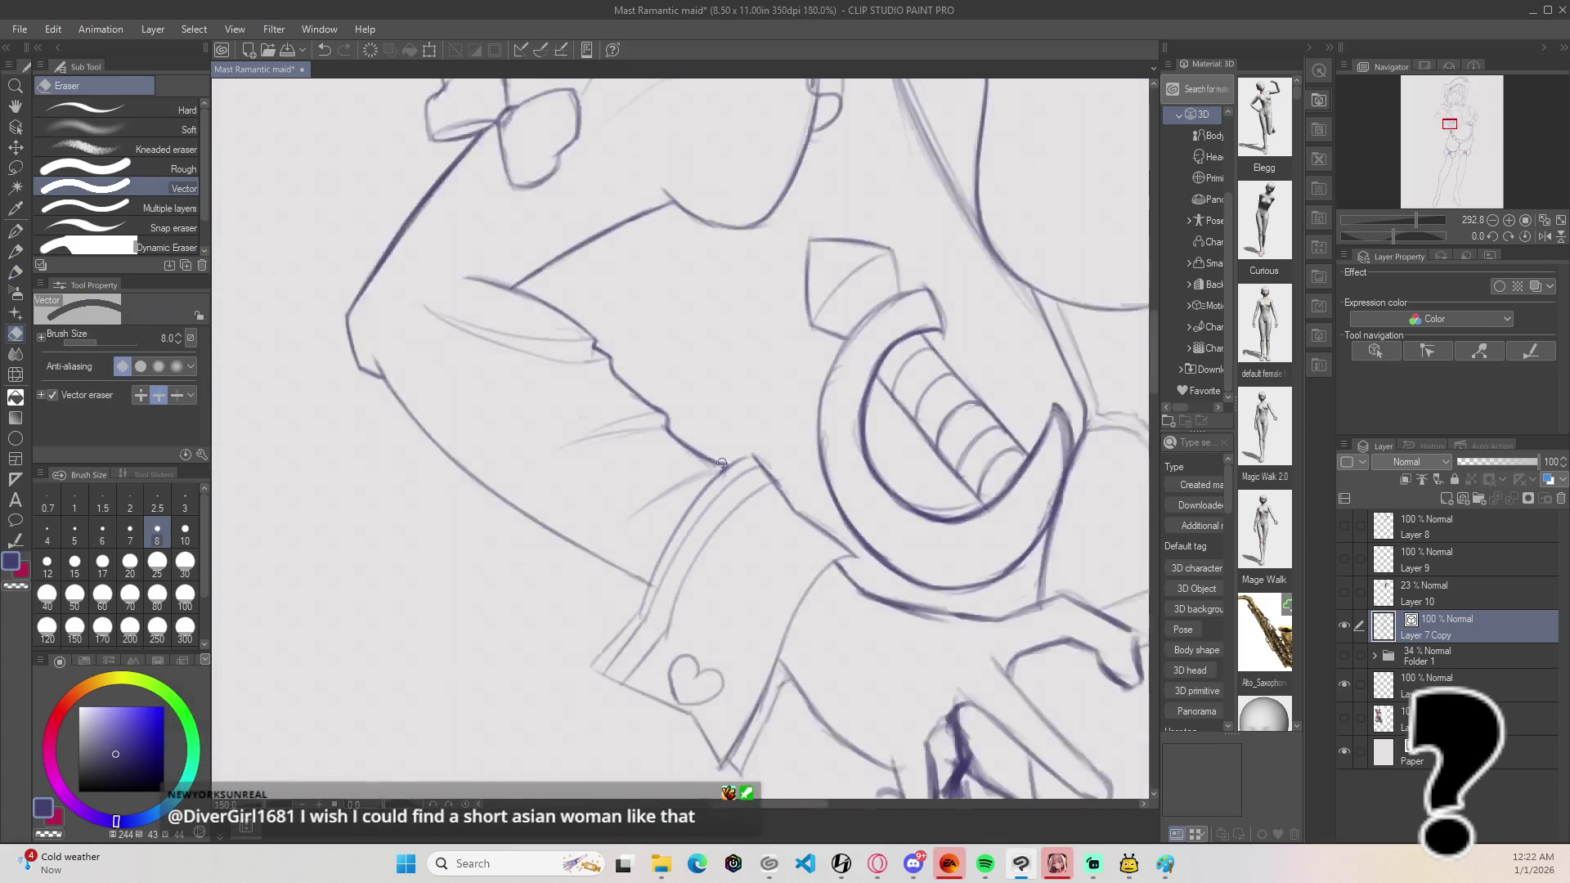
{"action": "scroll", "coordinate": [309, 518], "scroll_direction": "up", "scroll_amount": 4}
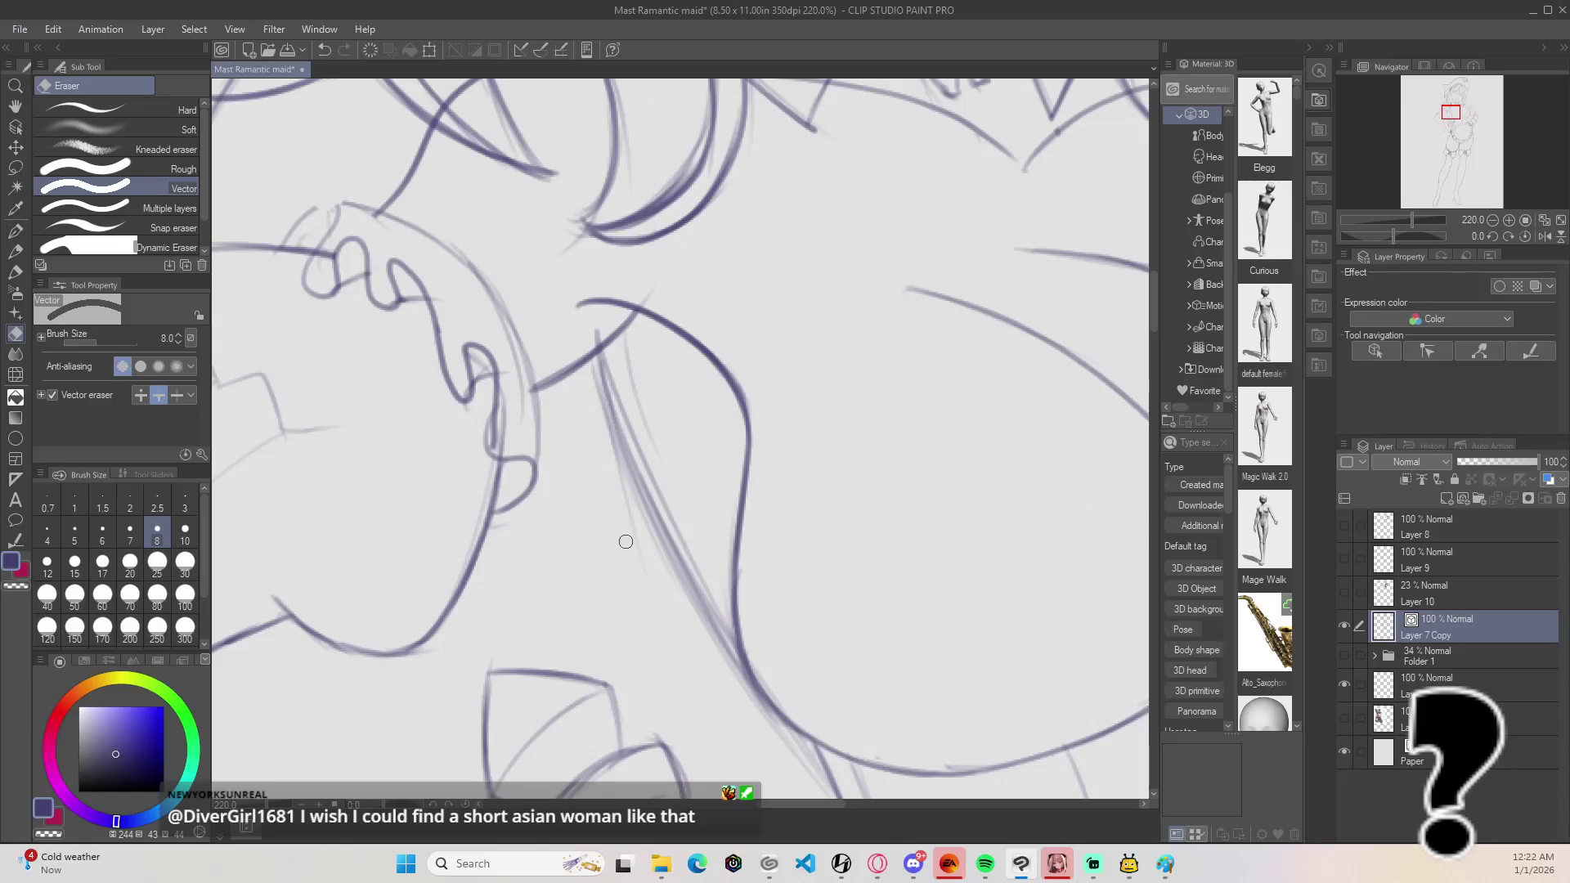
{"action": "left_click_drag", "start_coordinate": [592, 394], "coordinate": [611, 452]}
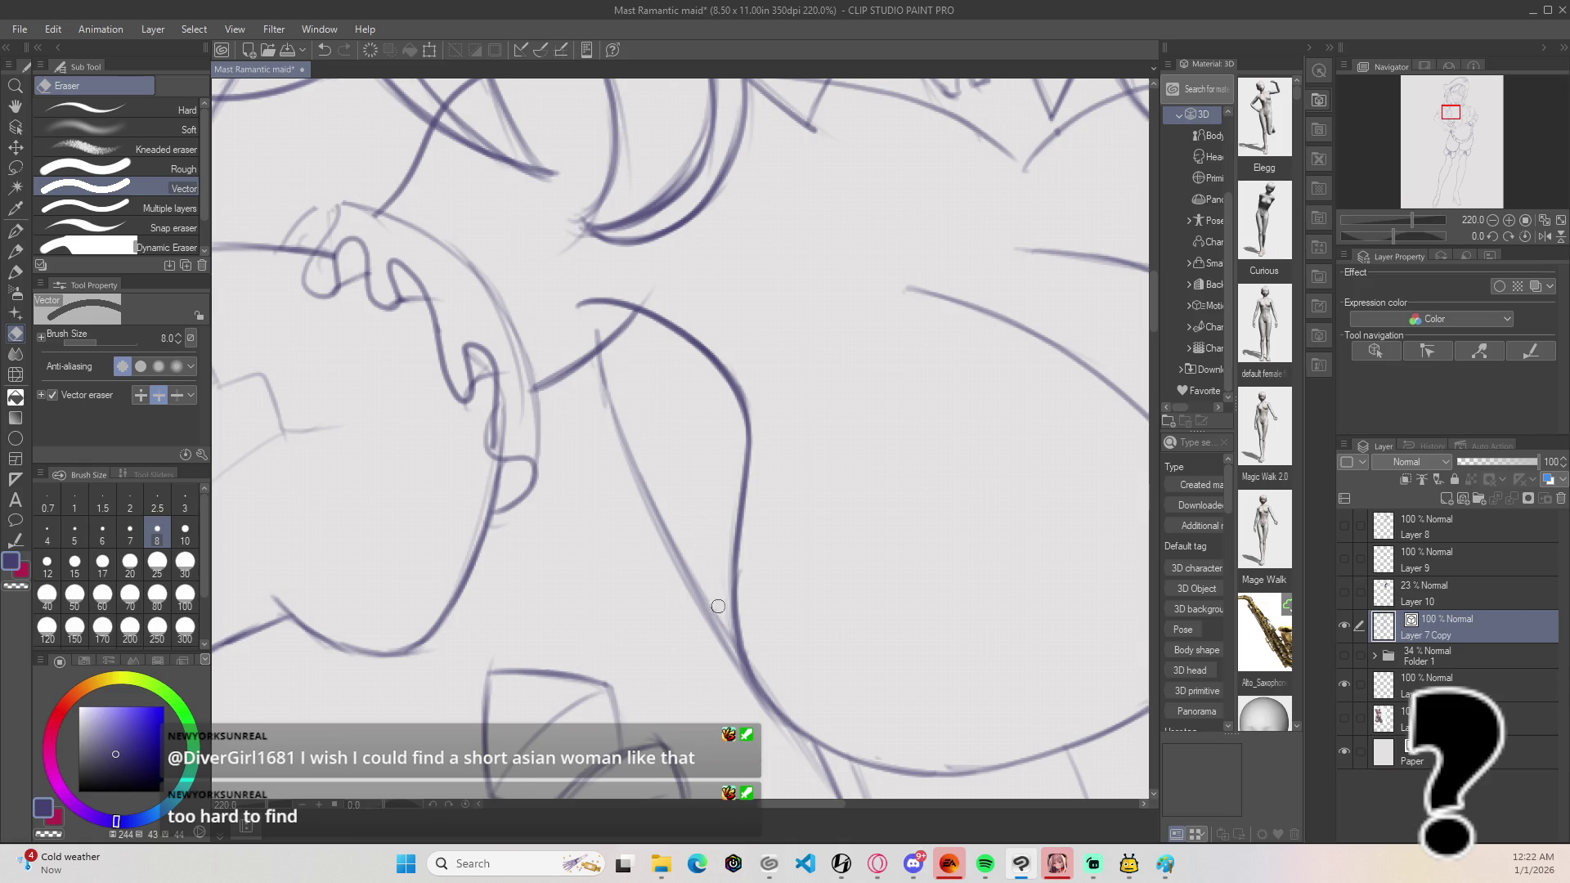
{"action": "left_click_drag", "start_coordinate": [664, 562], "coordinate": [732, 620]}
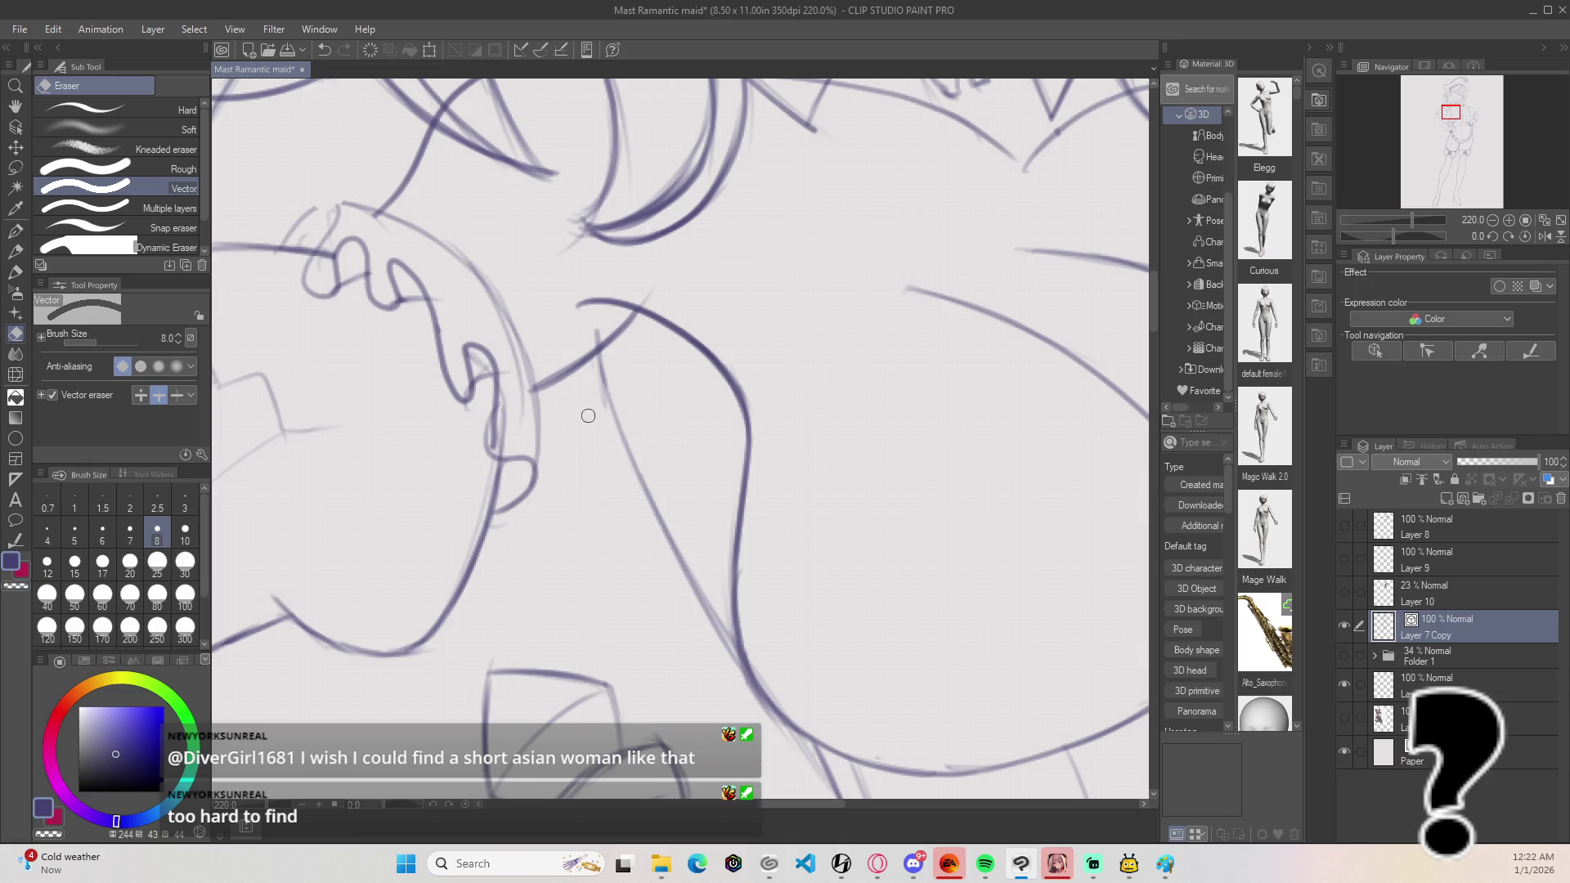
{"action": "left_click", "coordinate": [650, 294]}
Step: Trace one clean Lineart stroke down the diagonal shoulder line
{"action": "key", "text": "p"}
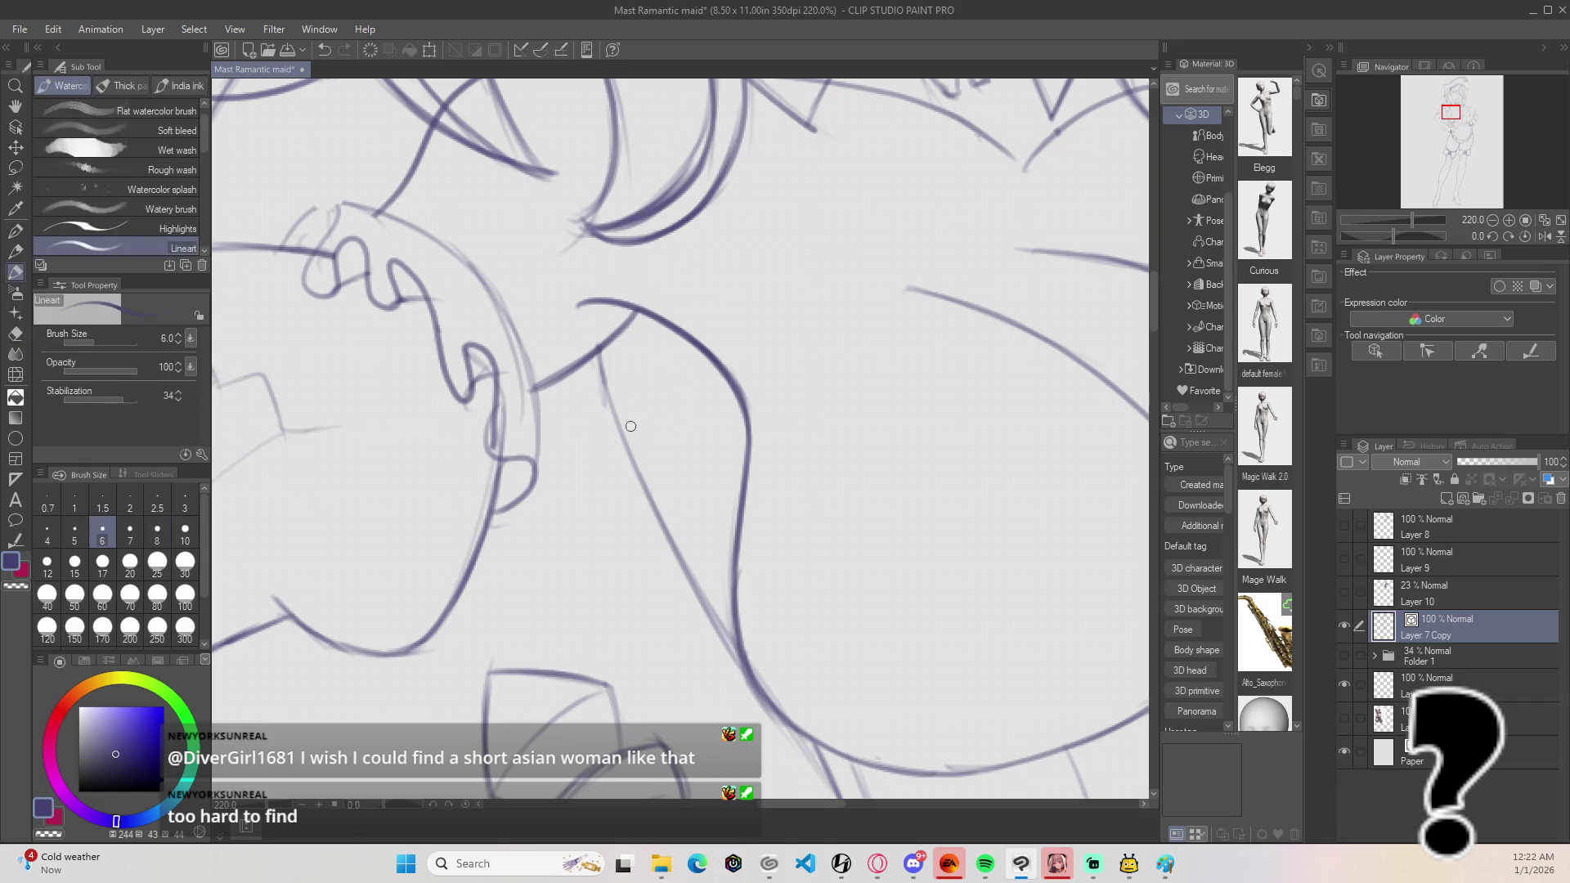
{"action": "left_click_drag", "start_coordinate": [602, 360], "coordinate": [629, 449]}
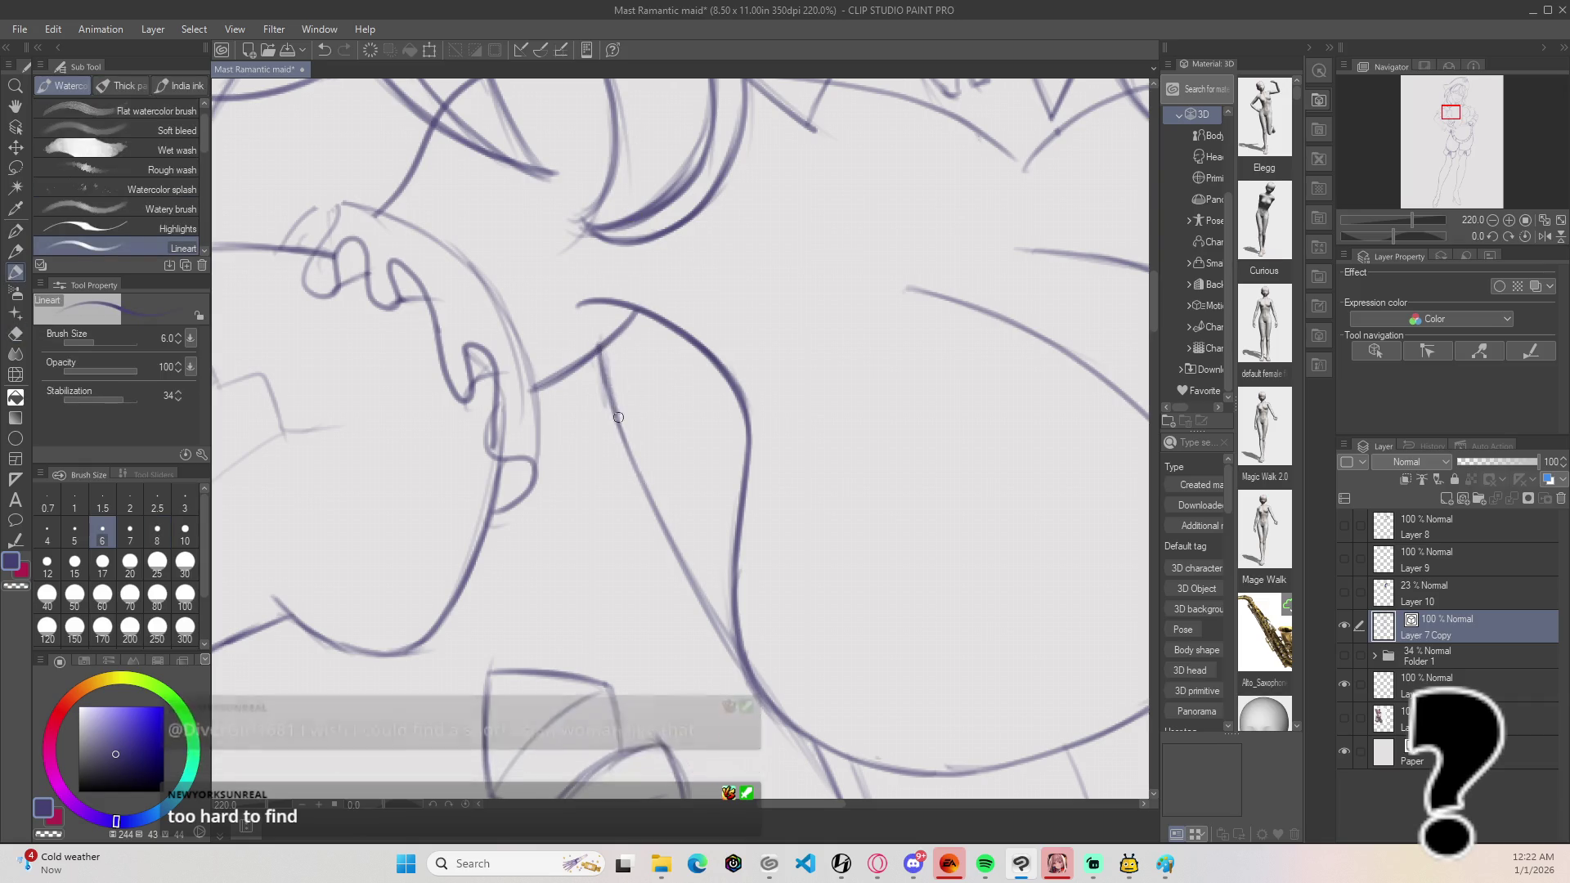
{"action": "left_click_drag", "start_coordinate": [761, 601], "coordinate": [692, 474]}
{"action": "left_click_drag", "start_coordinate": [590, 360], "coordinate": [686, 540]}
{"action": "left_click_drag", "start_coordinate": [647, 488], "coordinate": [722, 598]}
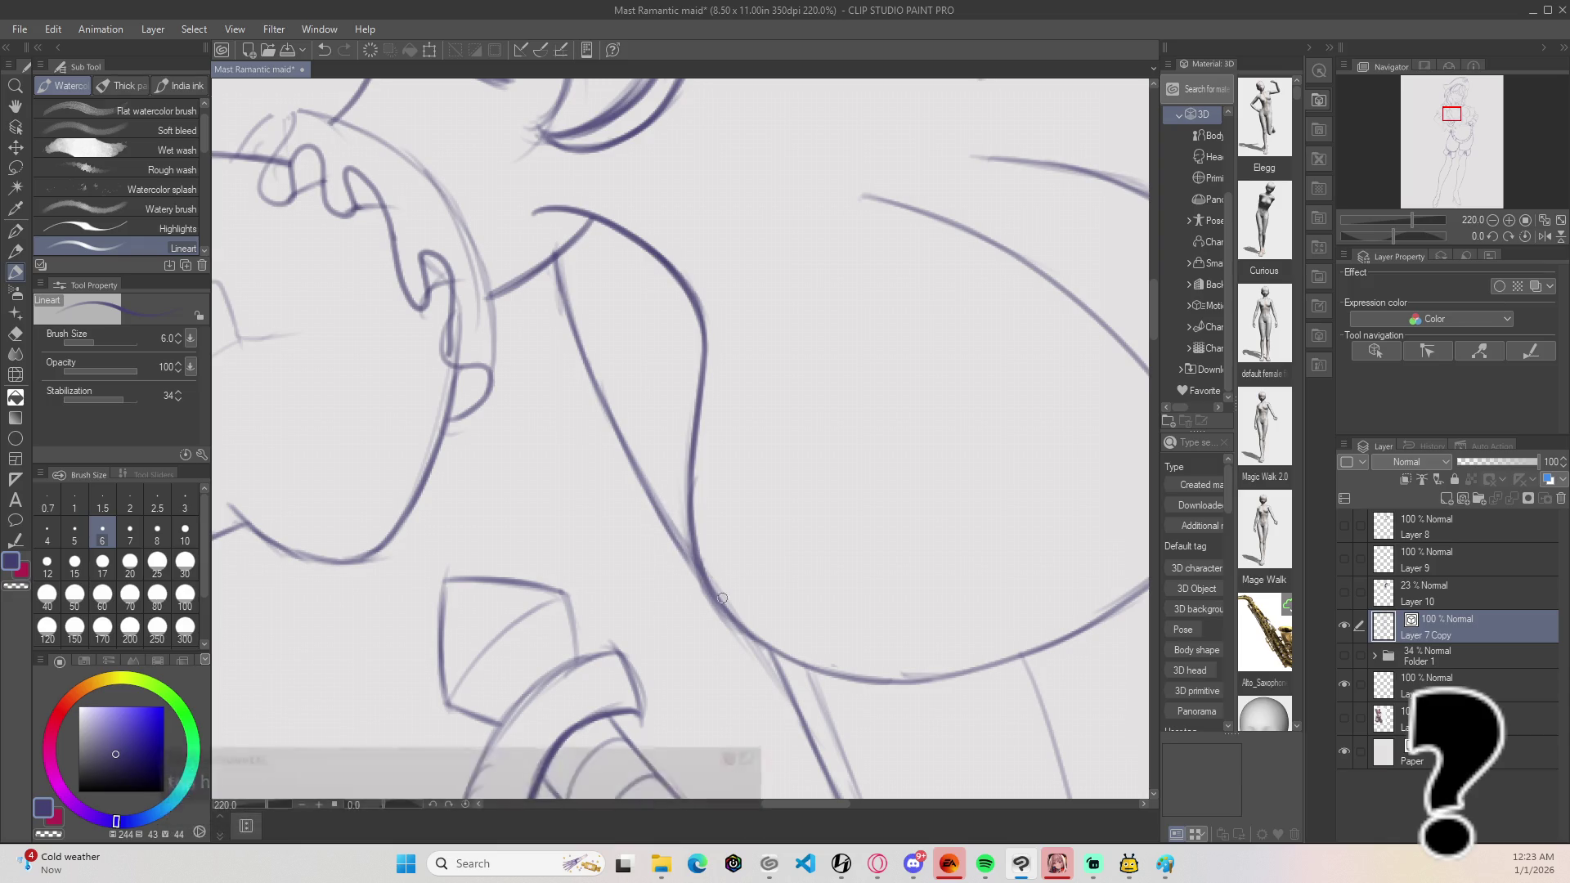
Step: Zoom out and recentre the canvas to check the full figure
{"action": "scroll", "coordinate": [785, 551], "scroll_direction": "down", "scroll_amount": 6}
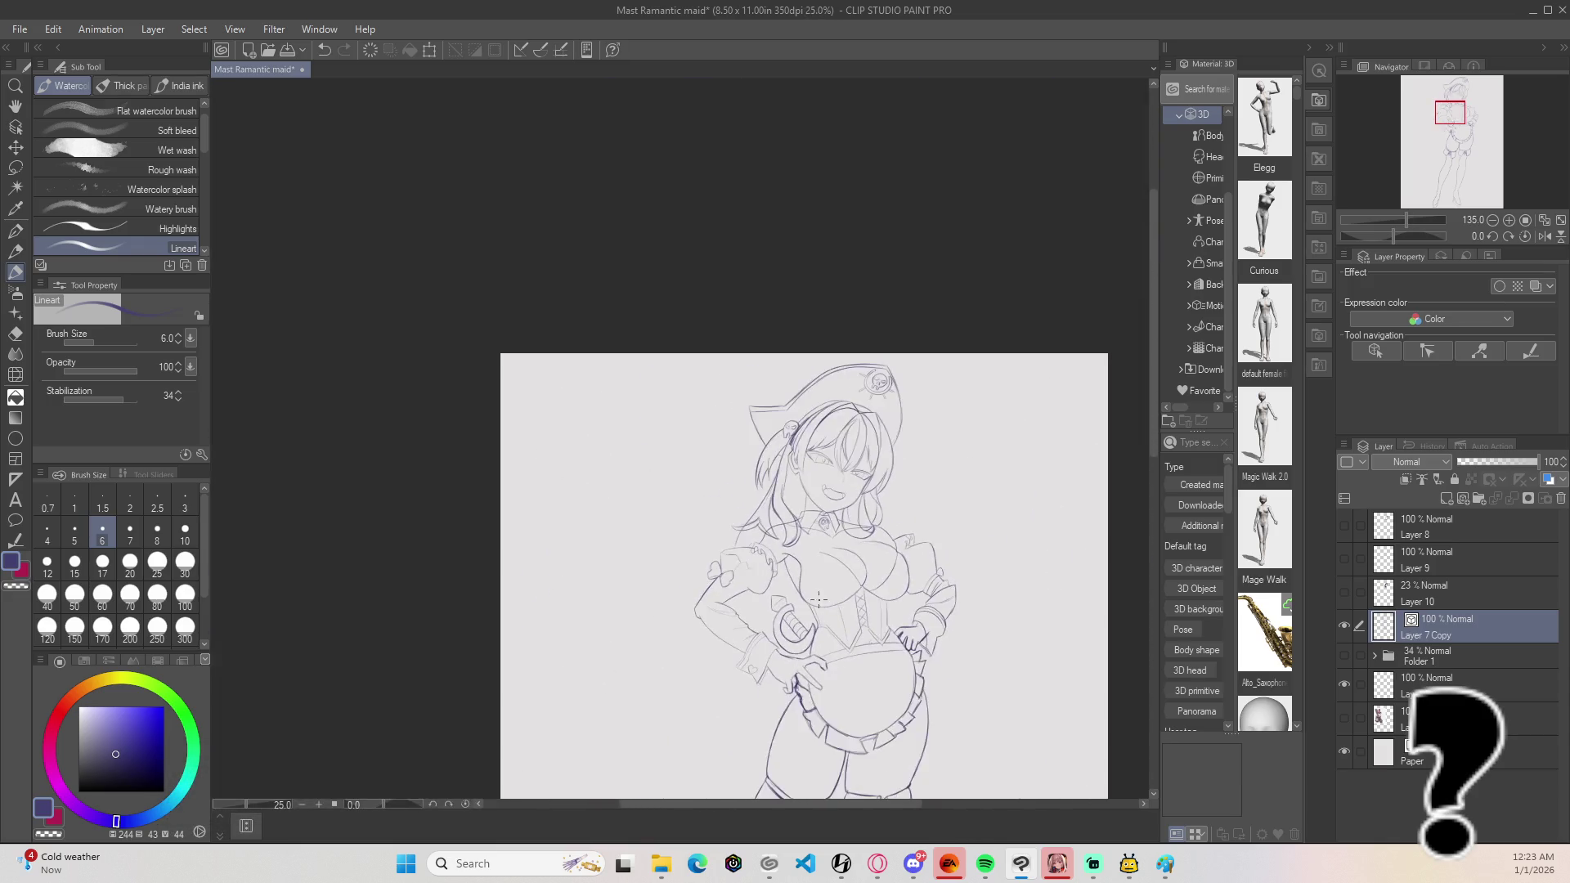
{"action": "scroll", "coordinate": [834, 596], "scroll_direction": "down", "scroll_amount": 1}
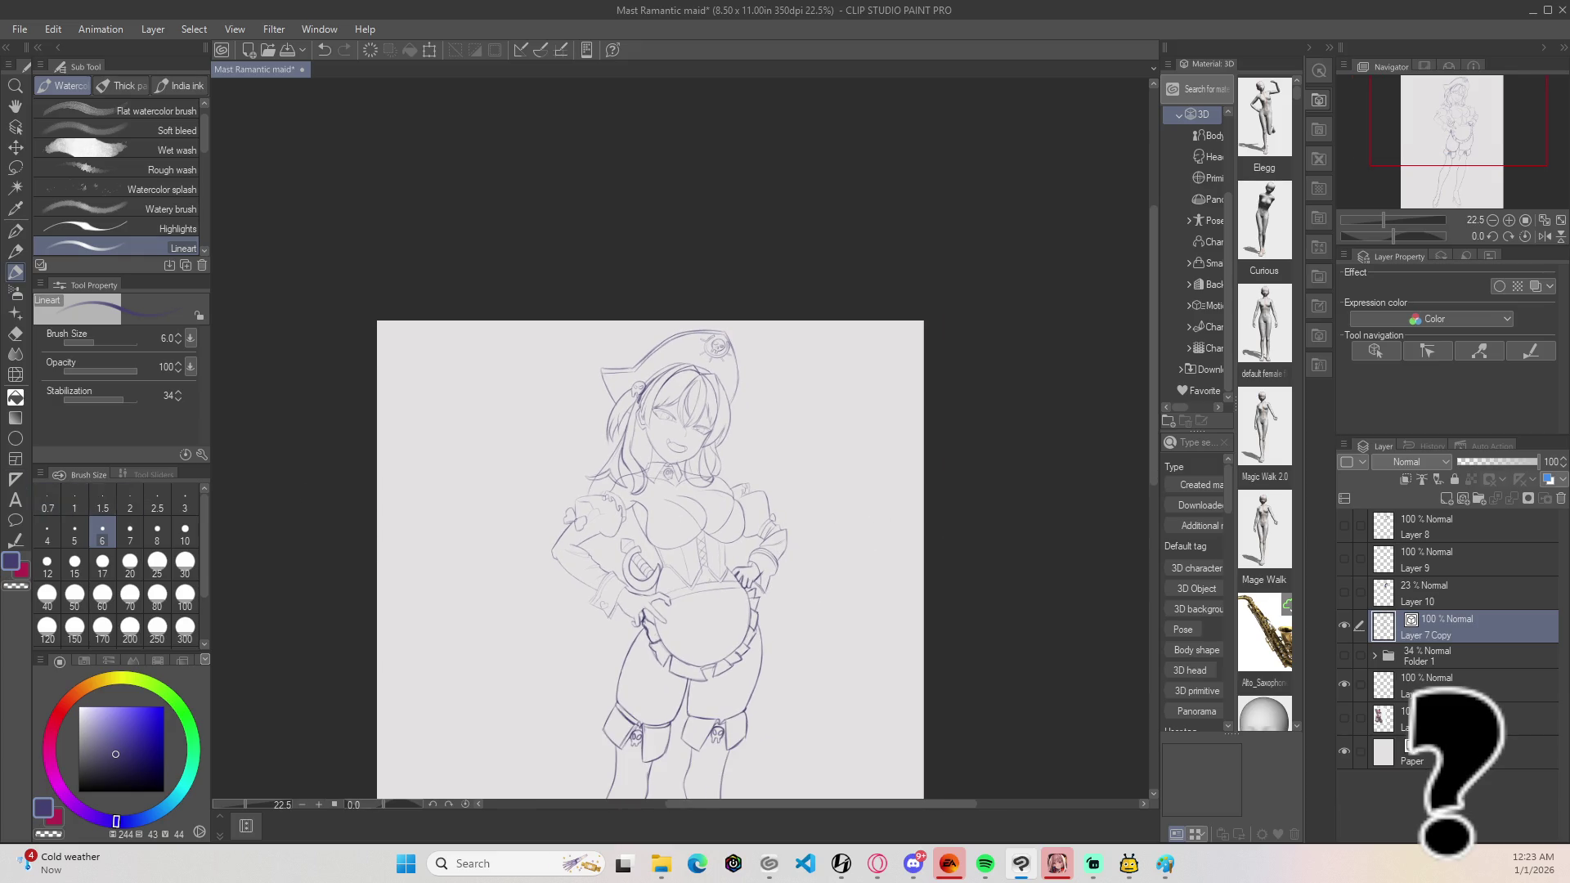
{"action": "scroll", "coordinate": [635, 604], "scroll_direction": "down", "scroll_amount": 3}
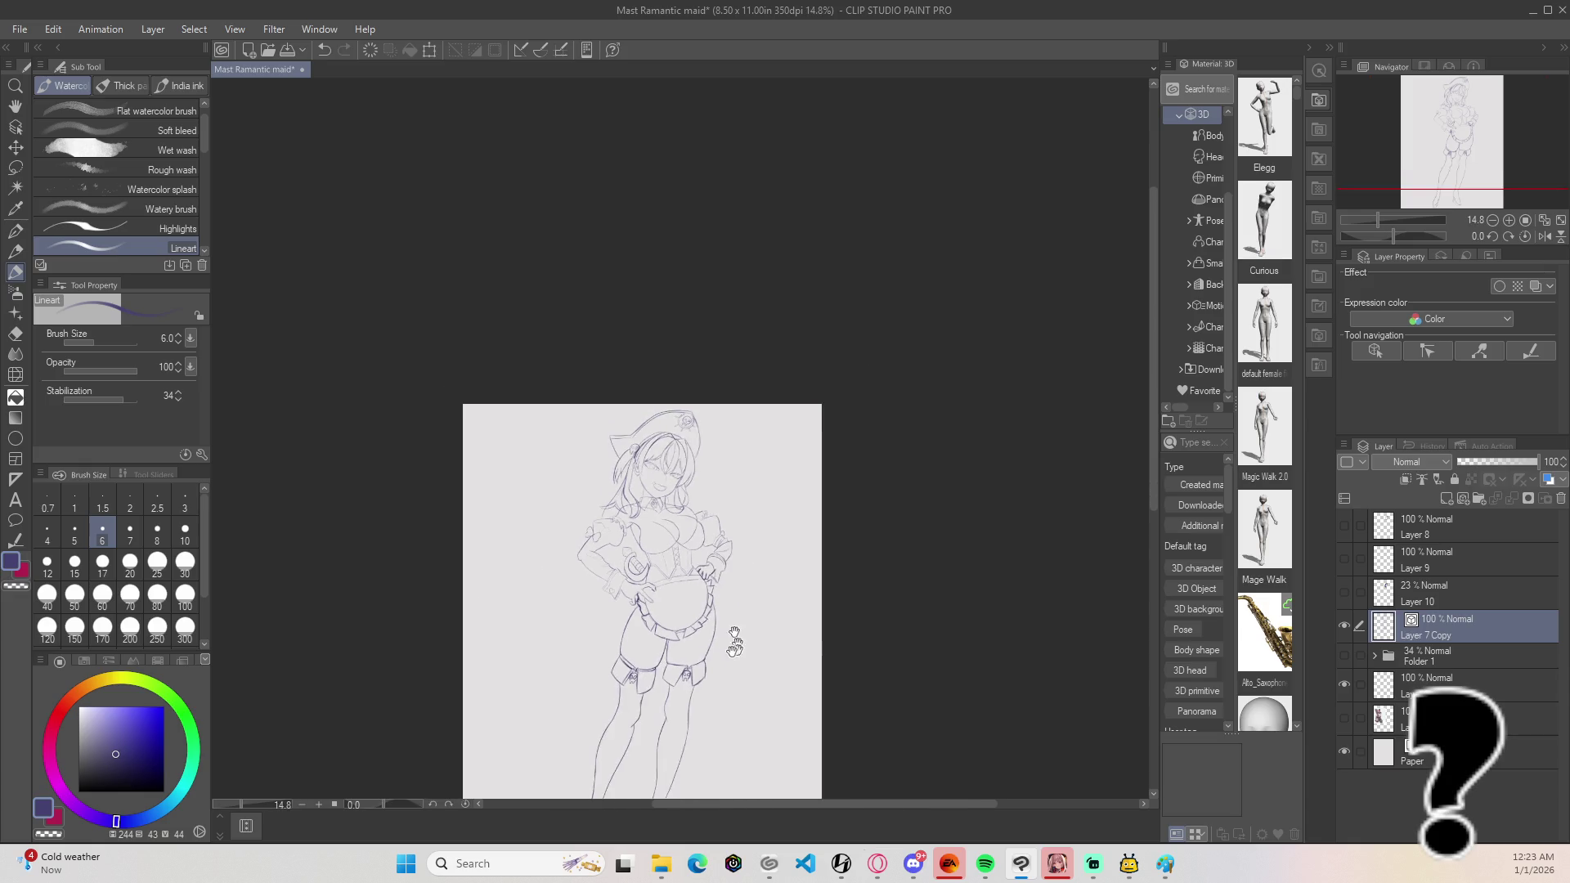
{"action": "scroll", "coordinate": [634, 604], "scroll_direction": "up", "scroll_amount": 2}
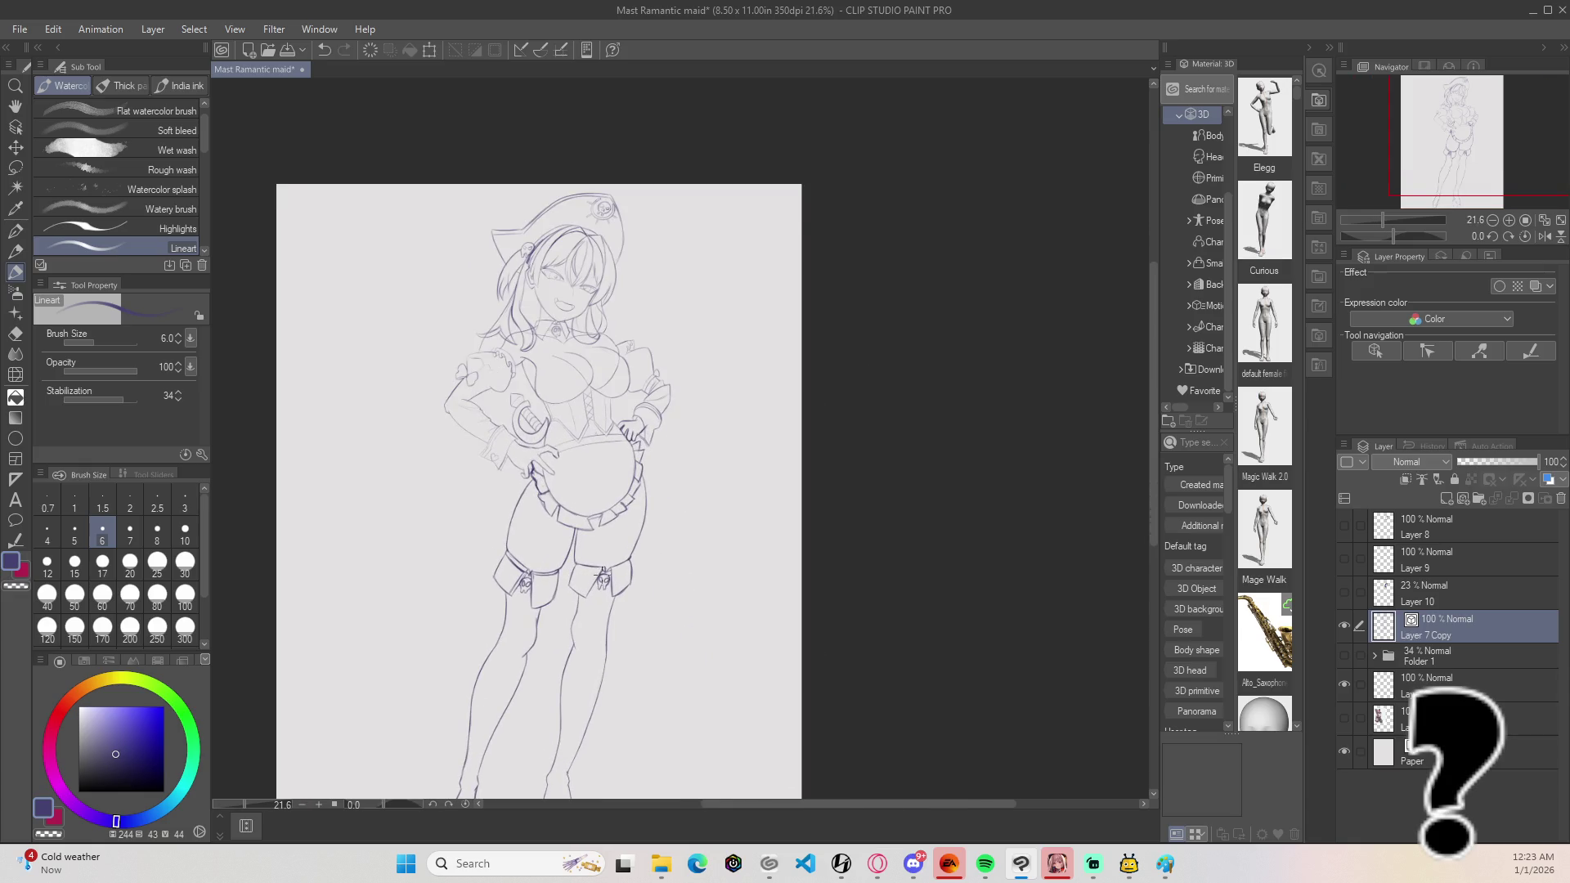
{"action": "left_click_drag", "start_coordinate": [696, 601], "coordinate": [682, 581]}
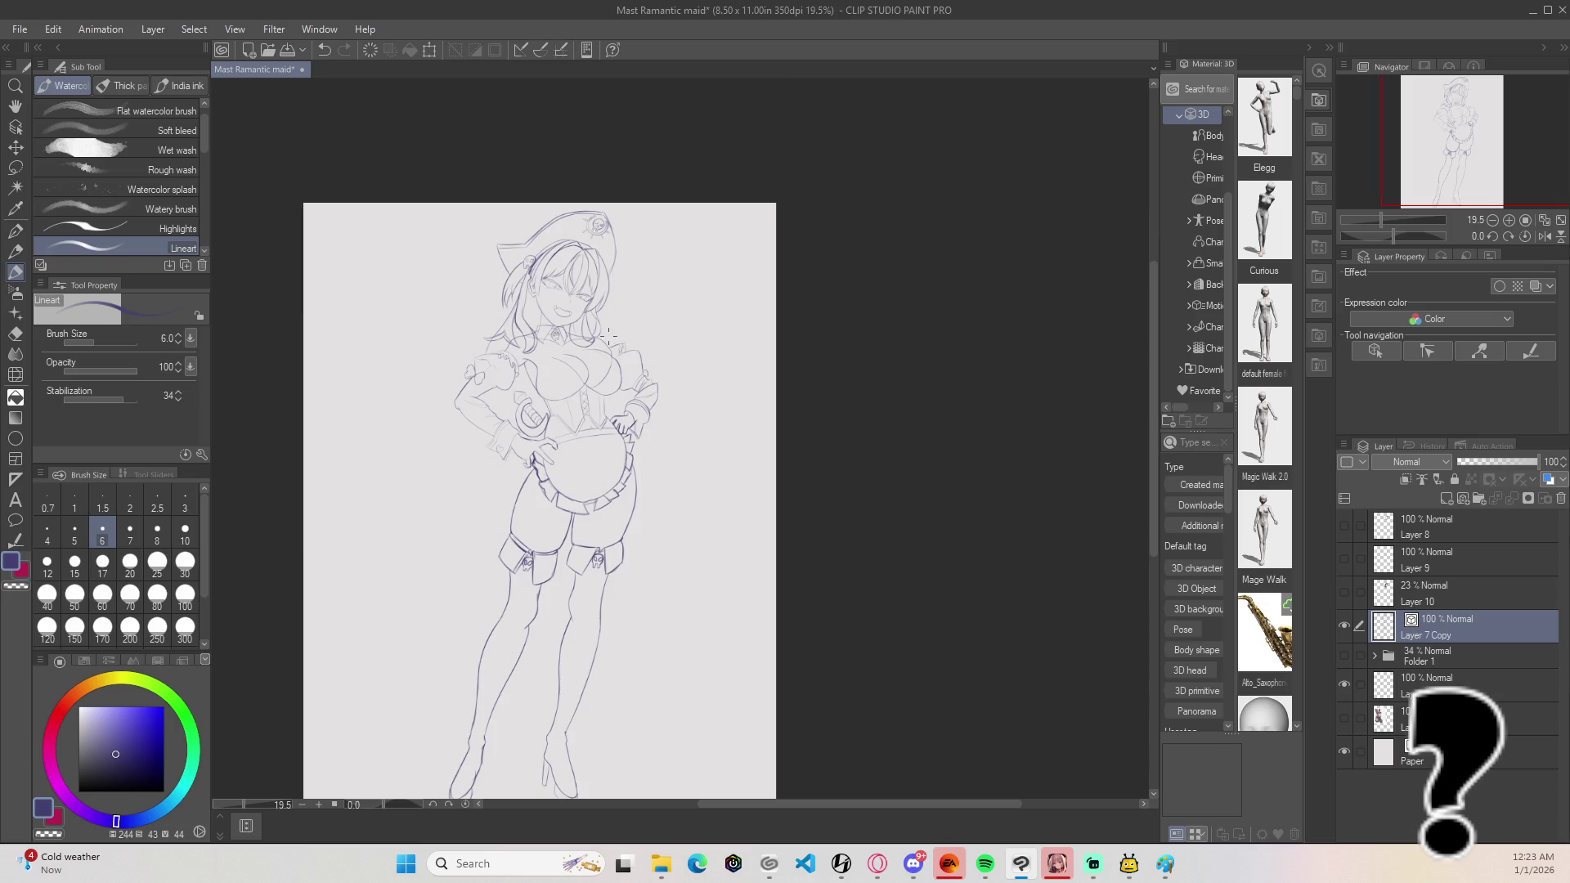
{"action": "scroll", "coordinate": [609, 335], "scroll_direction": "up", "scroll_amount": 4}
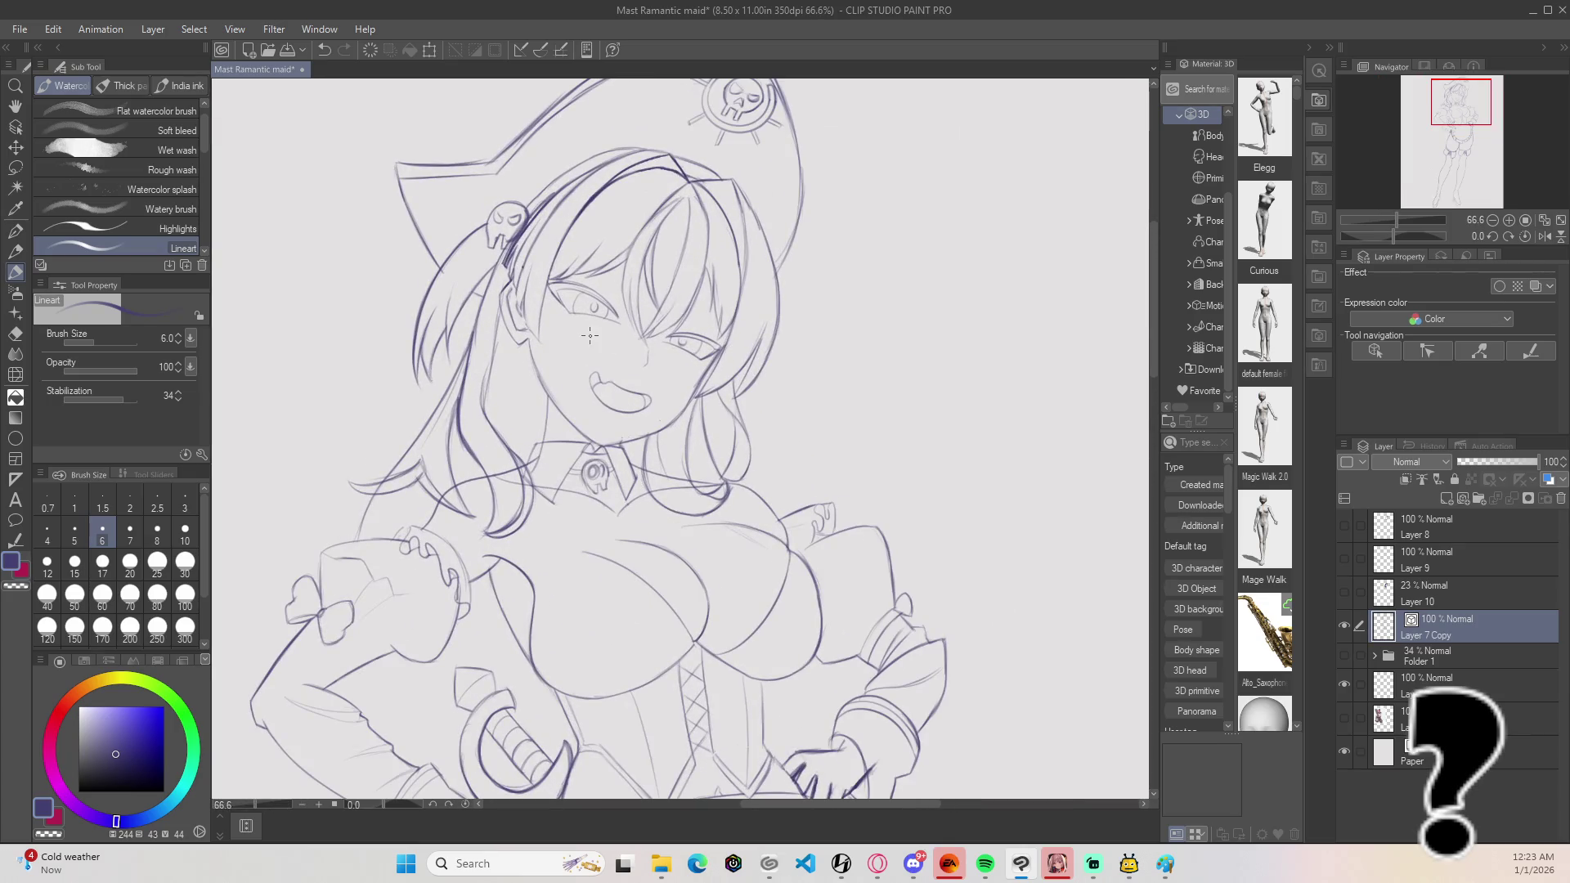
{"action": "scroll", "coordinate": [637, 334], "scroll_direction": "down", "scroll_amount": 1}
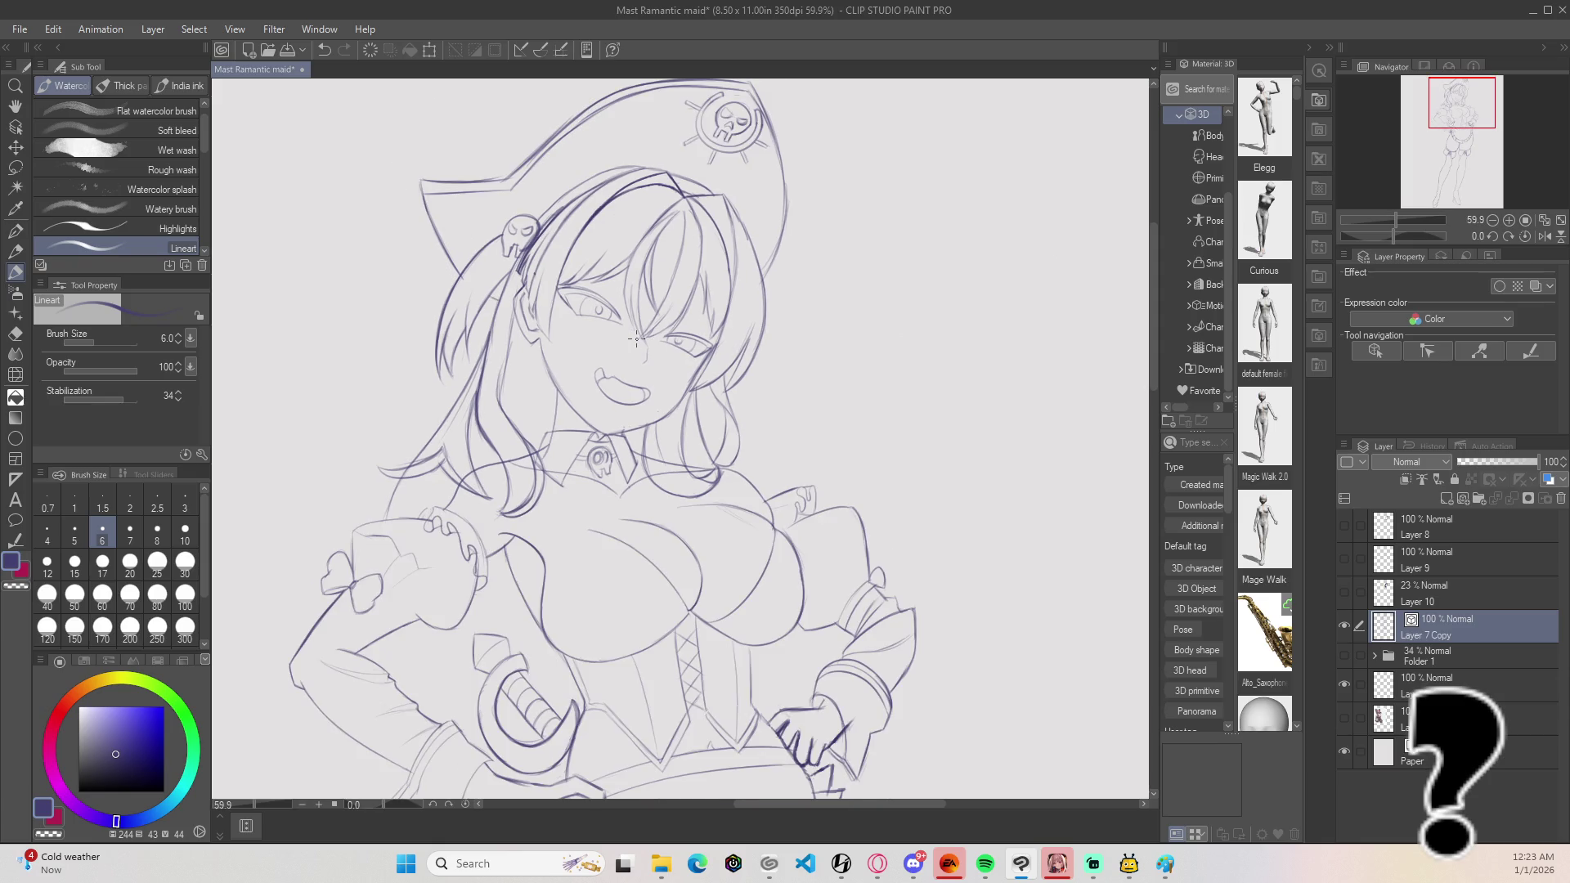
{"action": "scroll", "coordinate": [636, 338], "scroll_direction": "down", "scroll_amount": 6}
{"action": "left_click_drag", "start_coordinate": [711, 457], "coordinate": [664, 386]}
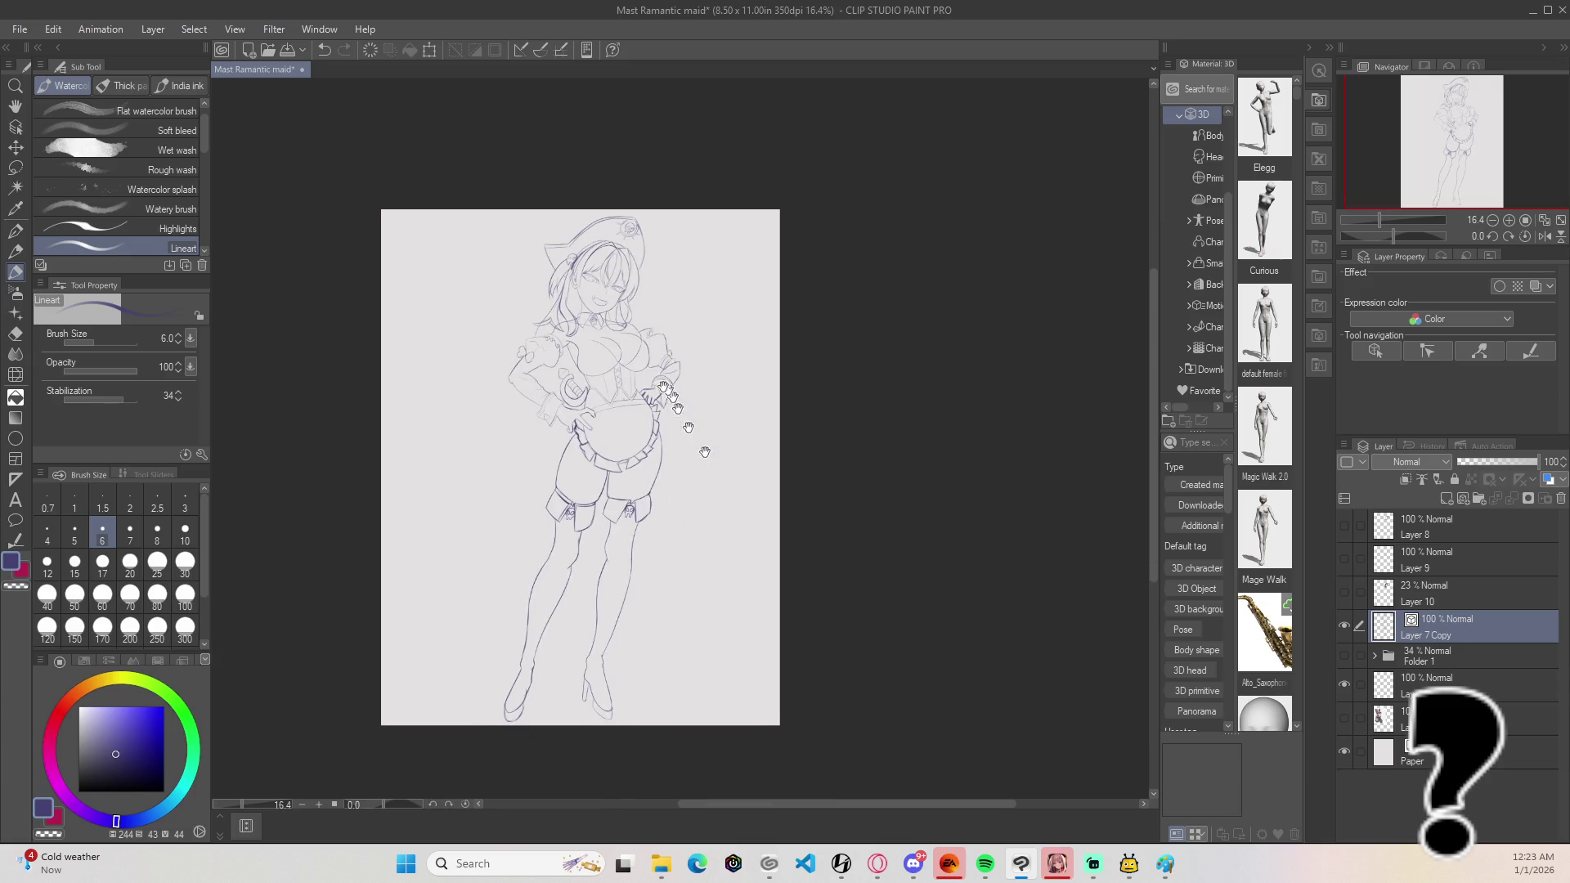
Step: Cancel the Scale/Rotate transform and duplicate Layer 7 Copy into 'Layer 7 Copy 2'
{"action": "key", "text": "ctrl+t"}
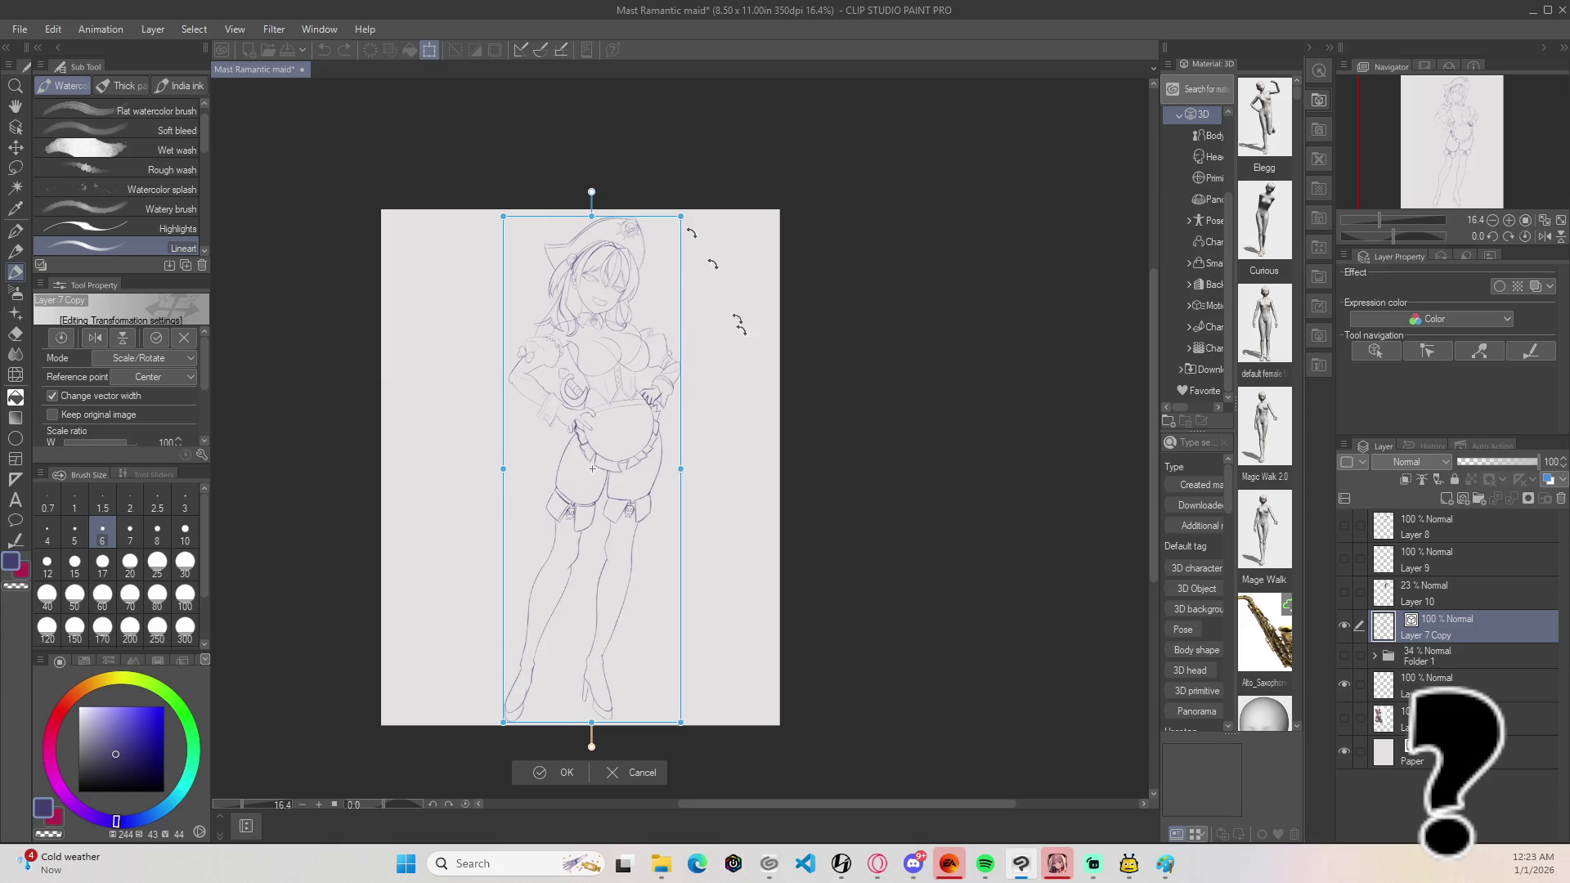
{"action": "key", "text": "Return"}
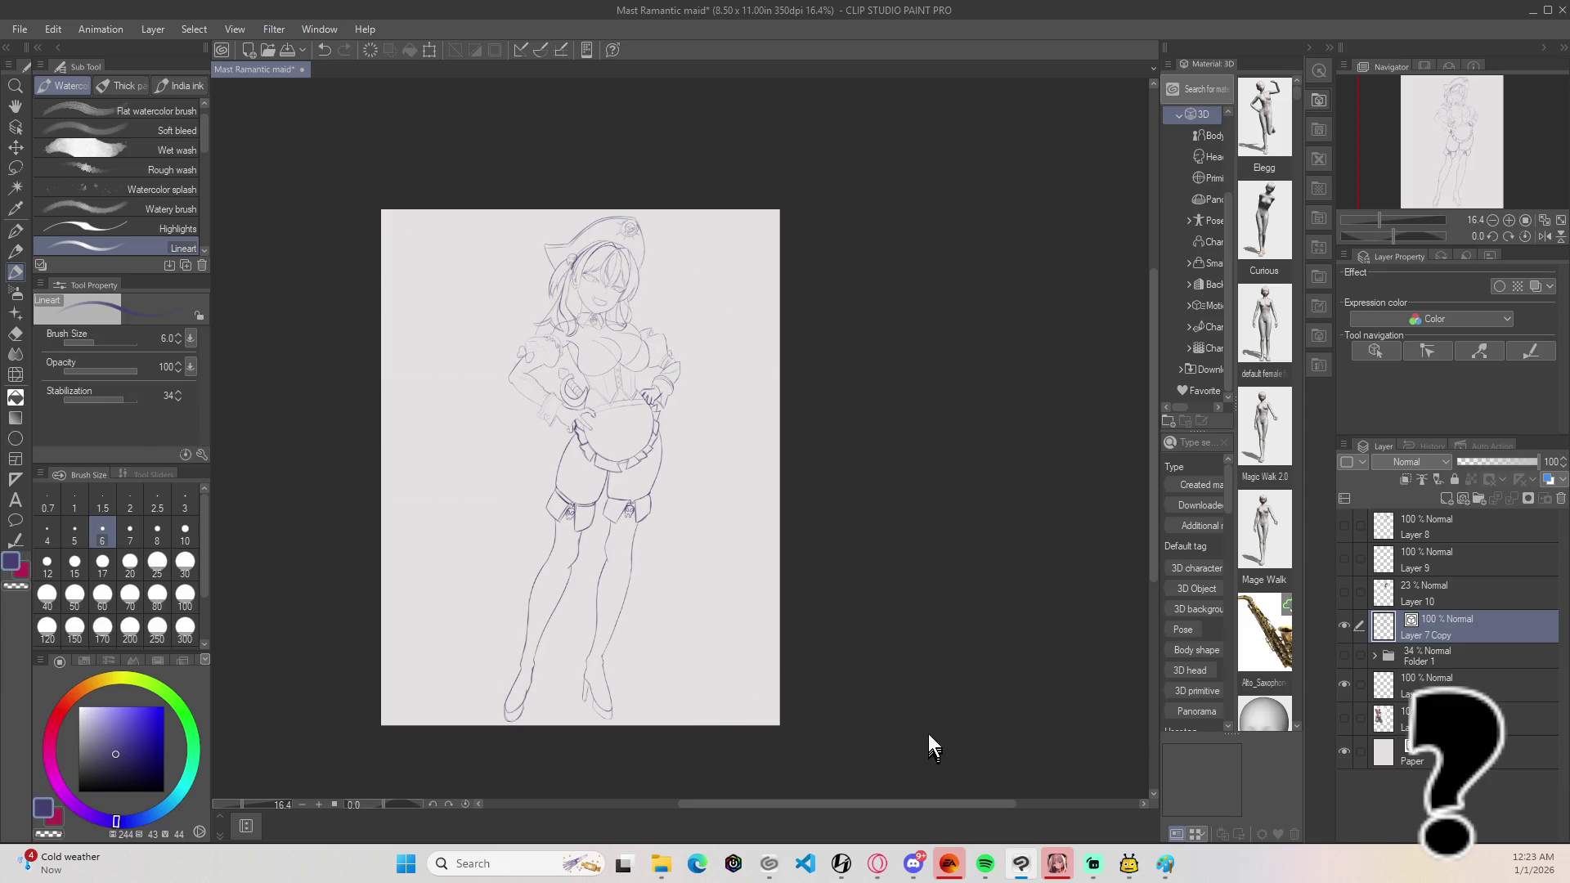
{"action": "key", "text": "ctrl+j"}
{"action": "scroll", "coordinate": [607, 326], "scroll_direction": "up", "scroll_amount": 5}
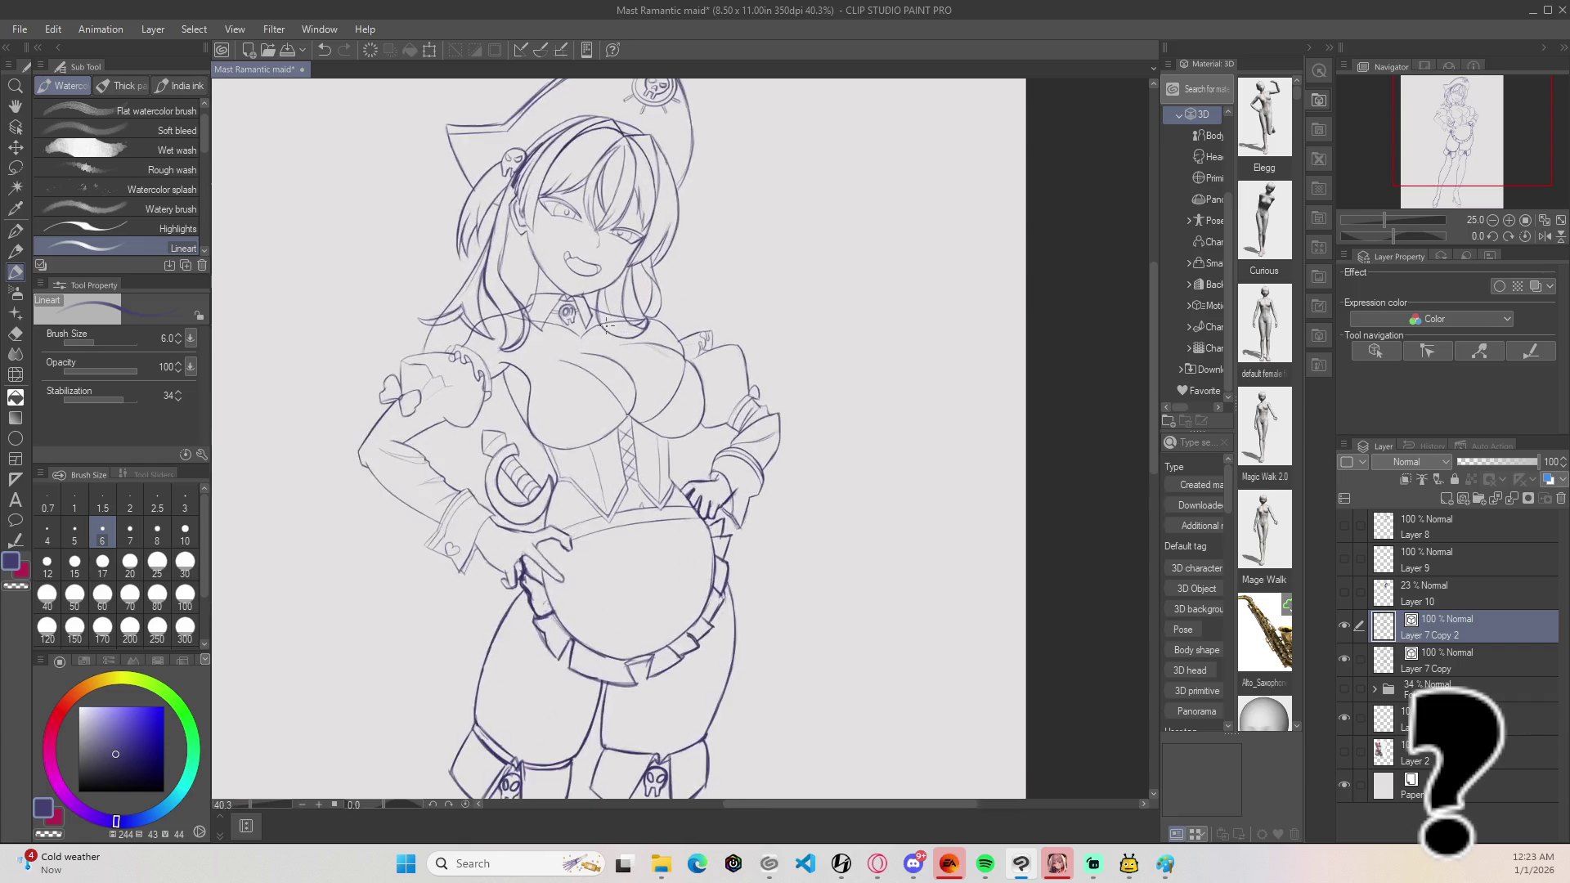
Step: Undo the duplicated lineart layer and retrace the left hair line beside the cheek more boldly
{"action": "scroll", "coordinate": [608, 327], "scroll_direction": "up", "scroll_amount": 5}
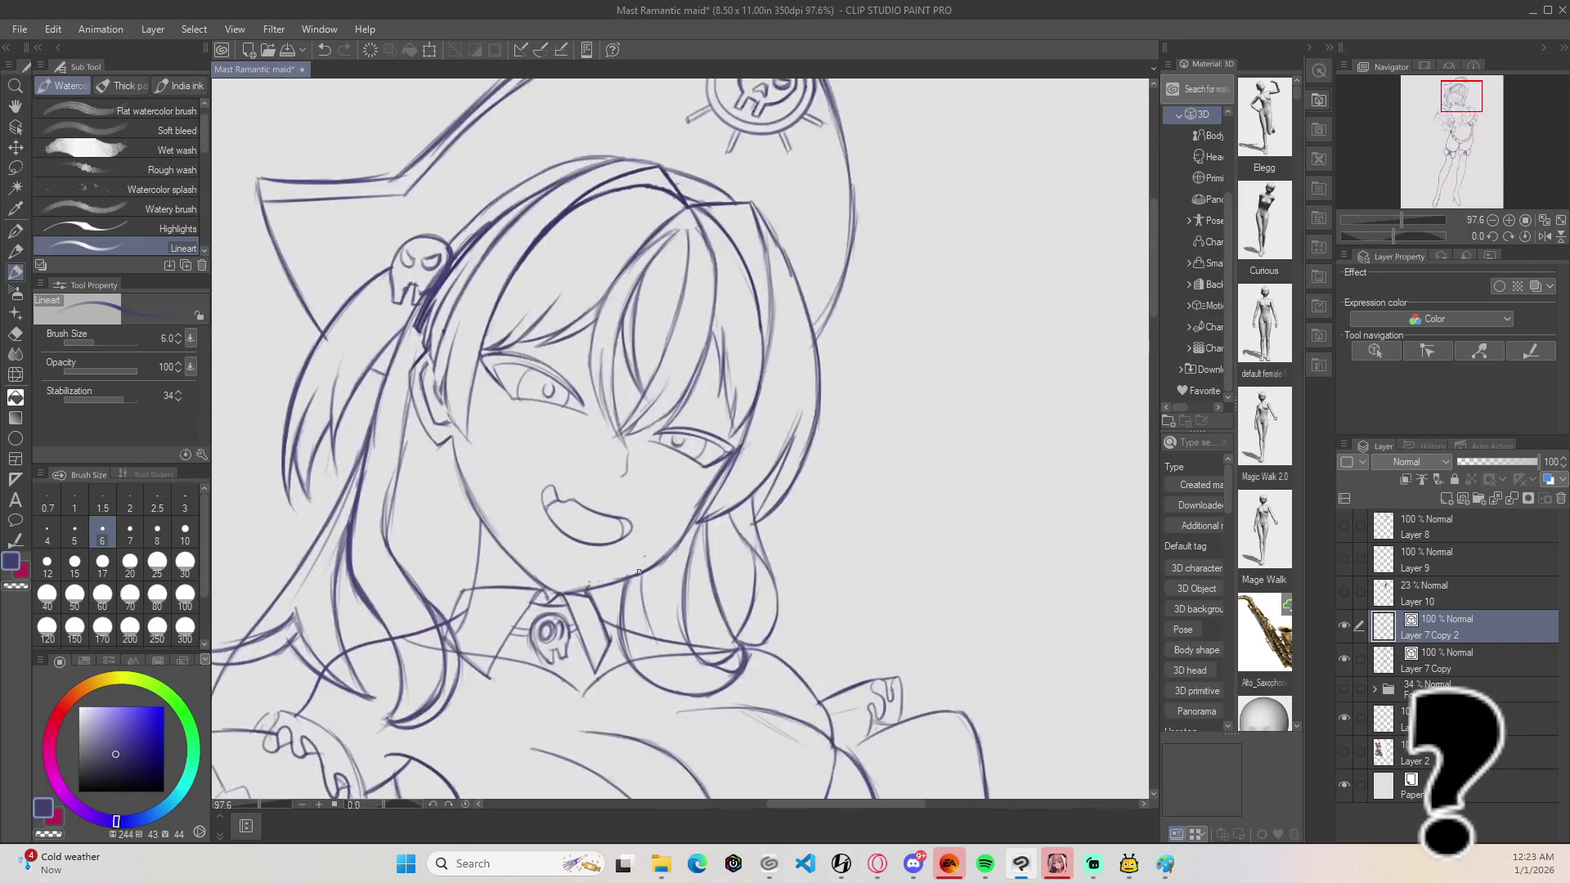
{"action": "scroll", "coordinate": [614, 517], "scroll_direction": "down", "scroll_amount": 3}
{"action": "key", "text": "ctrl+z"}
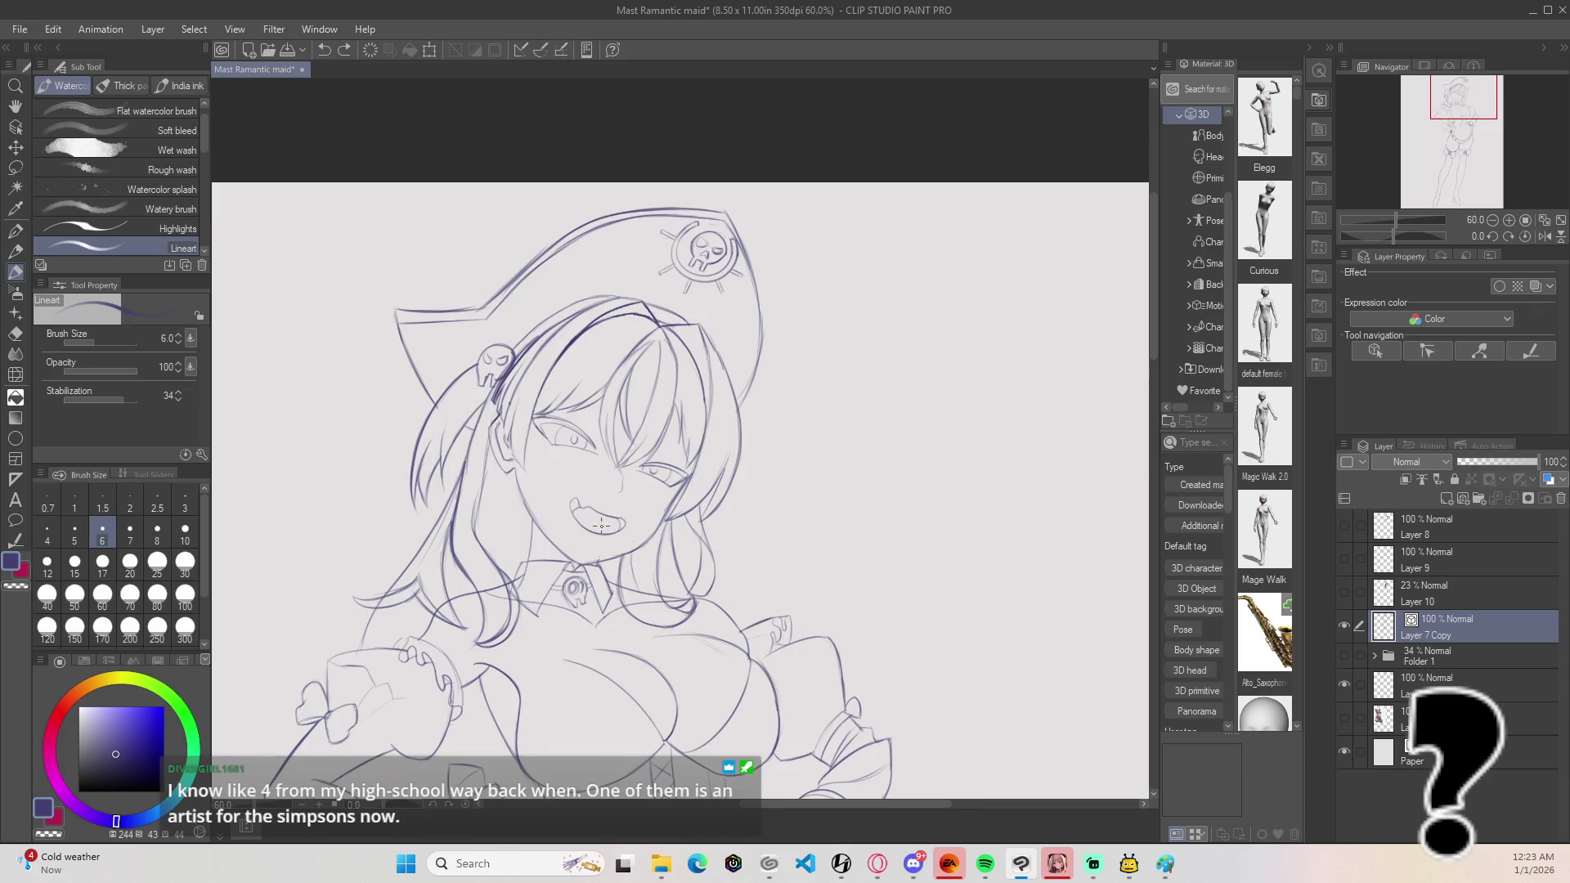
{"action": "scroll", "coordinate": [495, 508], "scroll_direction": "up", "scroll_amount": 4}
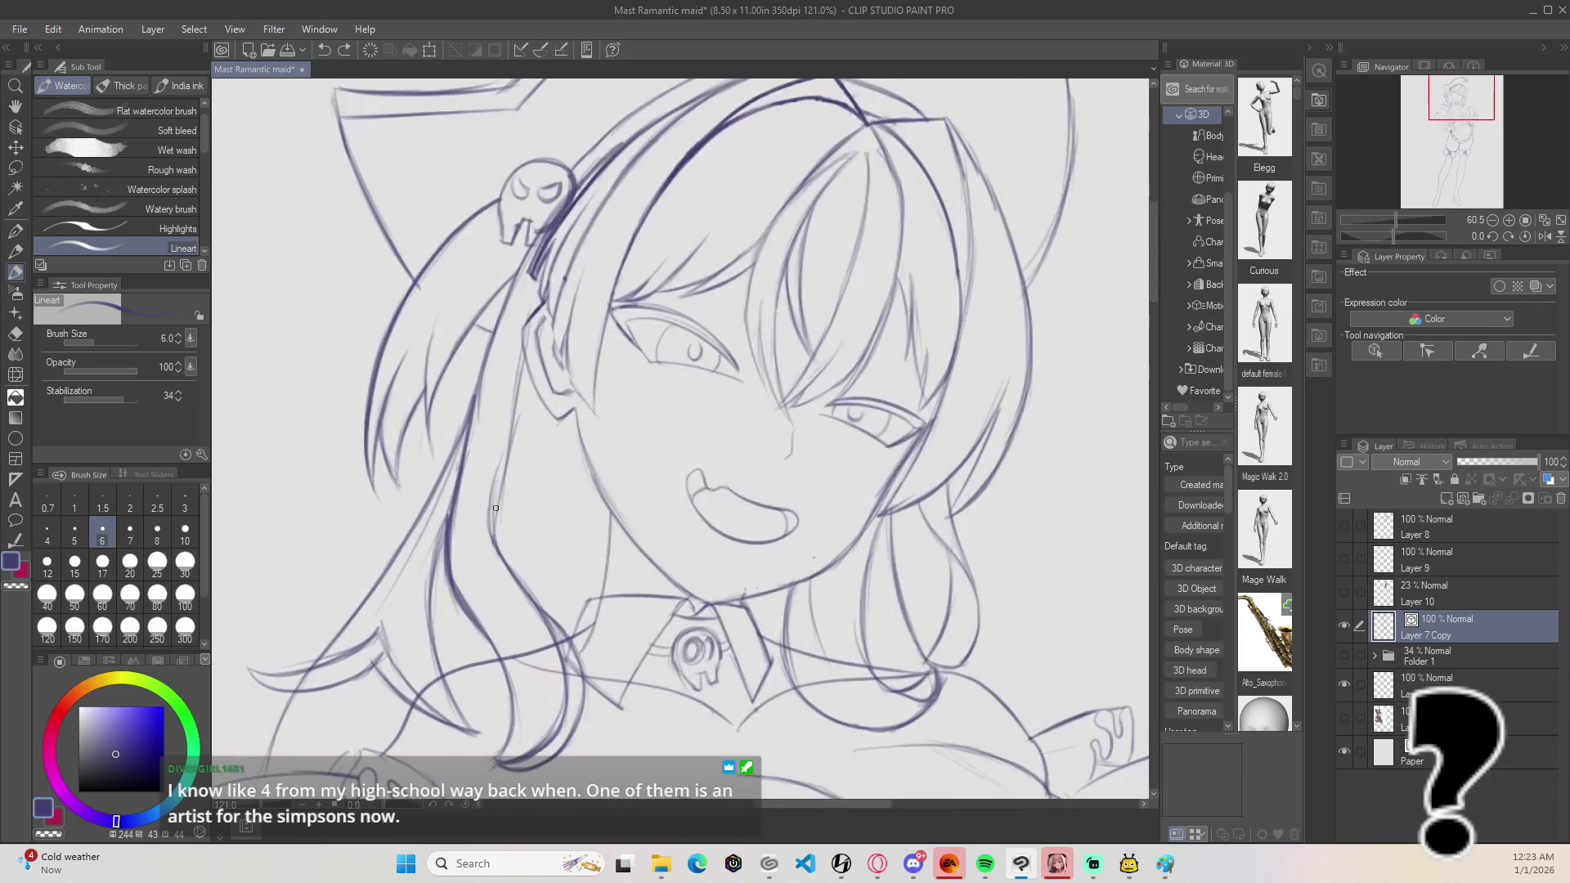
{"action": "left_click_drag", "start_coordinate": [494, 526], "coordinate": [515, 390]}
{"action": "mouse_move", "coordinate": [502, 476]}
{"action": "left_mouse_down"}
{"action": "mouse_move", "coordinate": [517, 373]}
{"action": "mouse_move", "coordinate": [491, 507]}
{"action": "left_mouse_up"}
Step: Vector-erase stray hair bits near the ear and crossing strokes over the chest and collar
{"action": "key", "text": "e"}
{"action": "left_click_drag", "start_coordinate": [537, 335], "coordinate": [530, 347]}
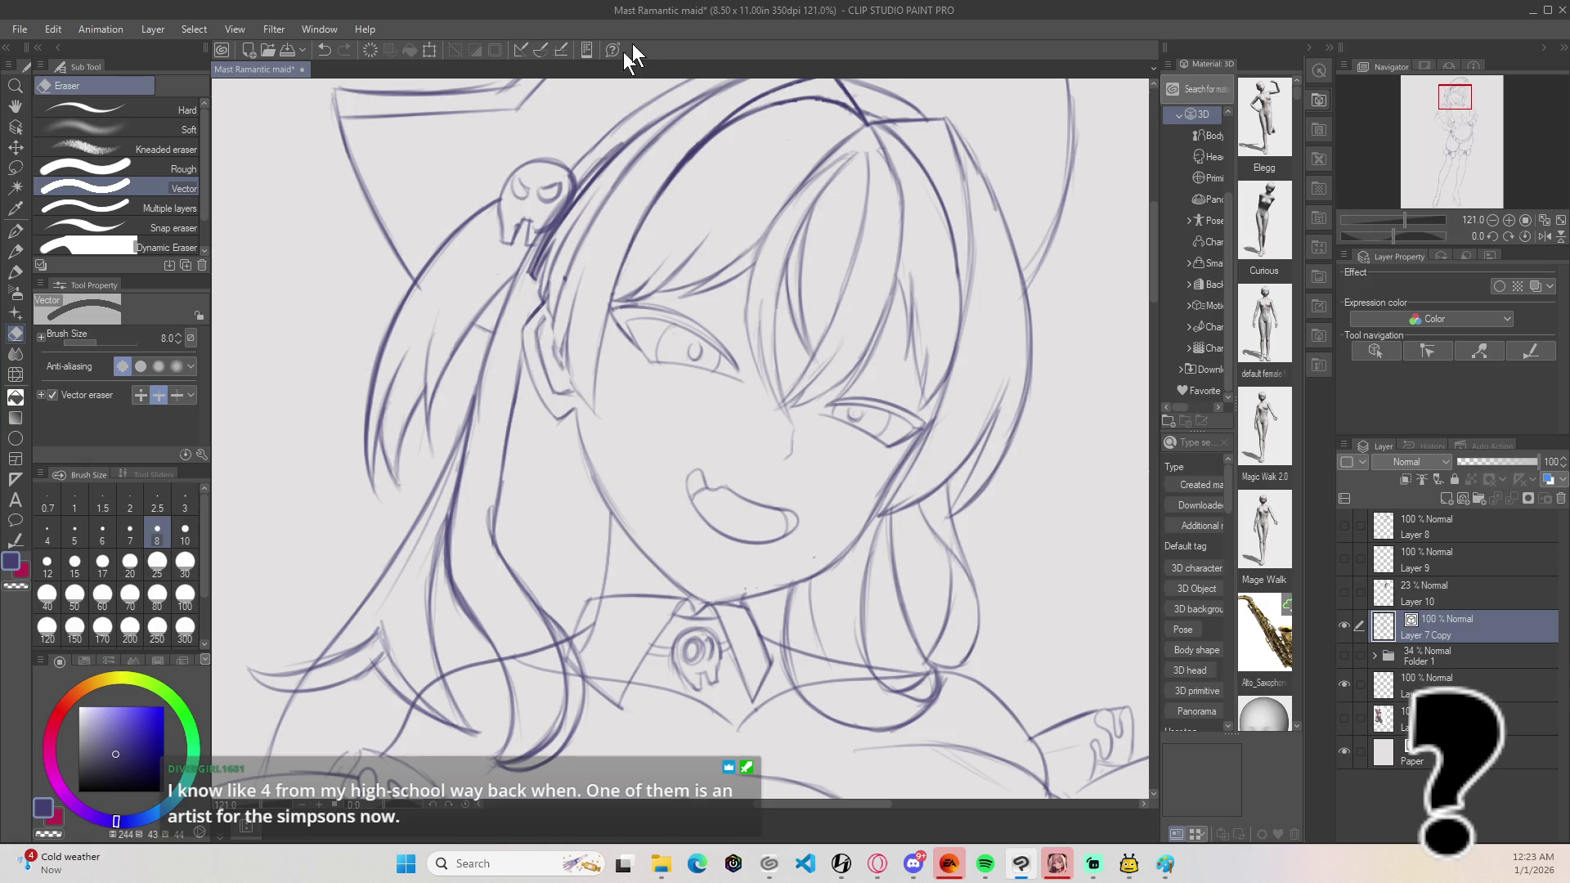
{"action": "left_click_drag", "start_coordinate": [412, 459], "coordinate": [392, 460]}
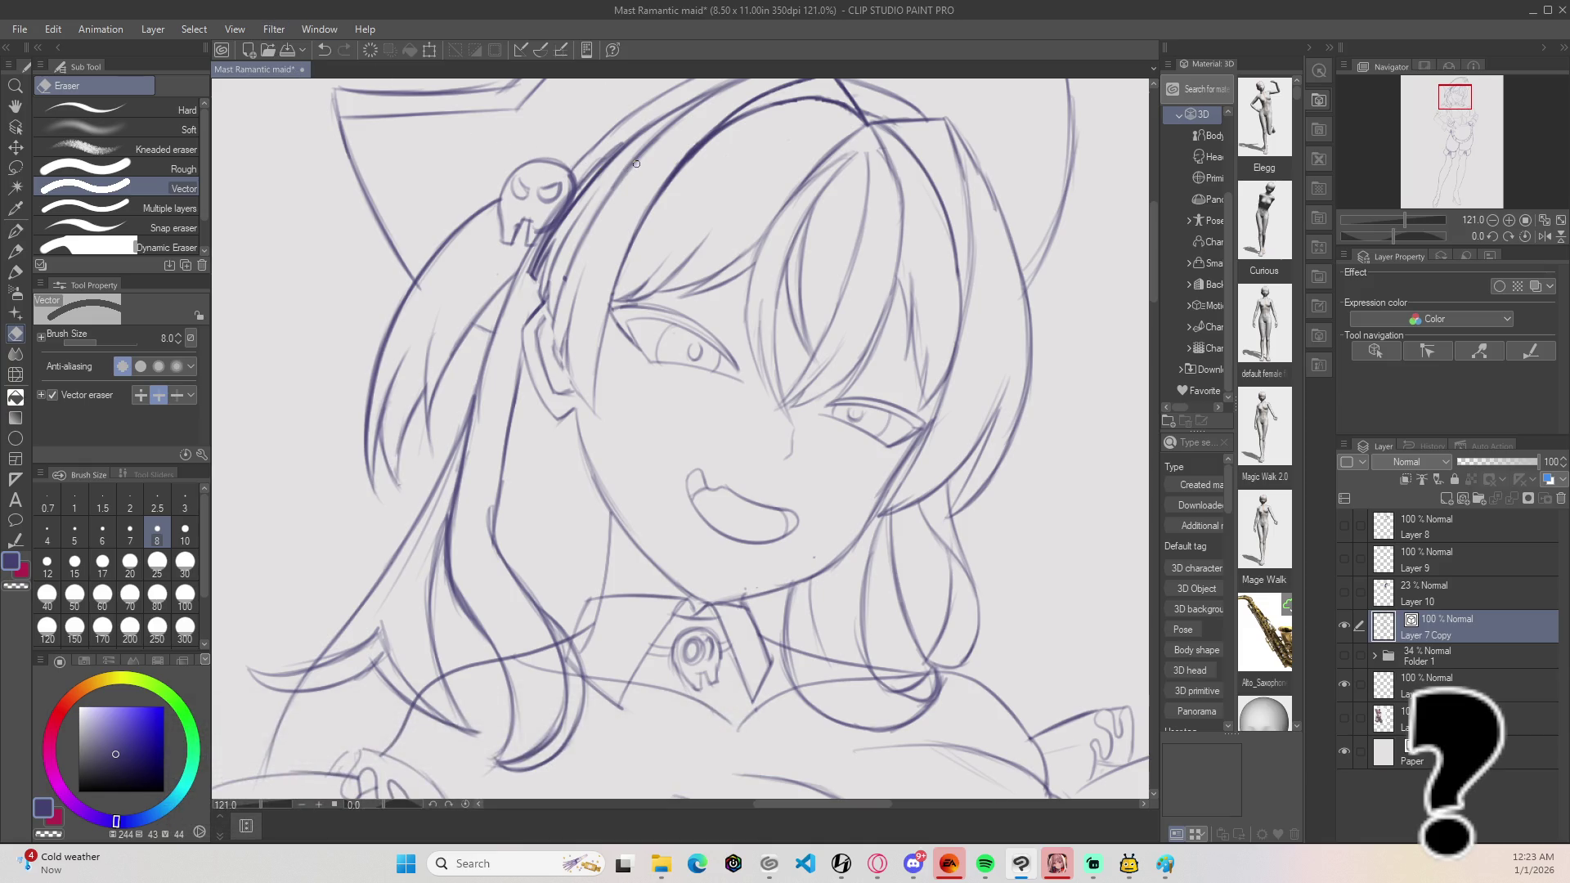
{"action": "scroll", "coordinate": [636, 164], "scroll_direction": "down", "scroll_amount": 5}
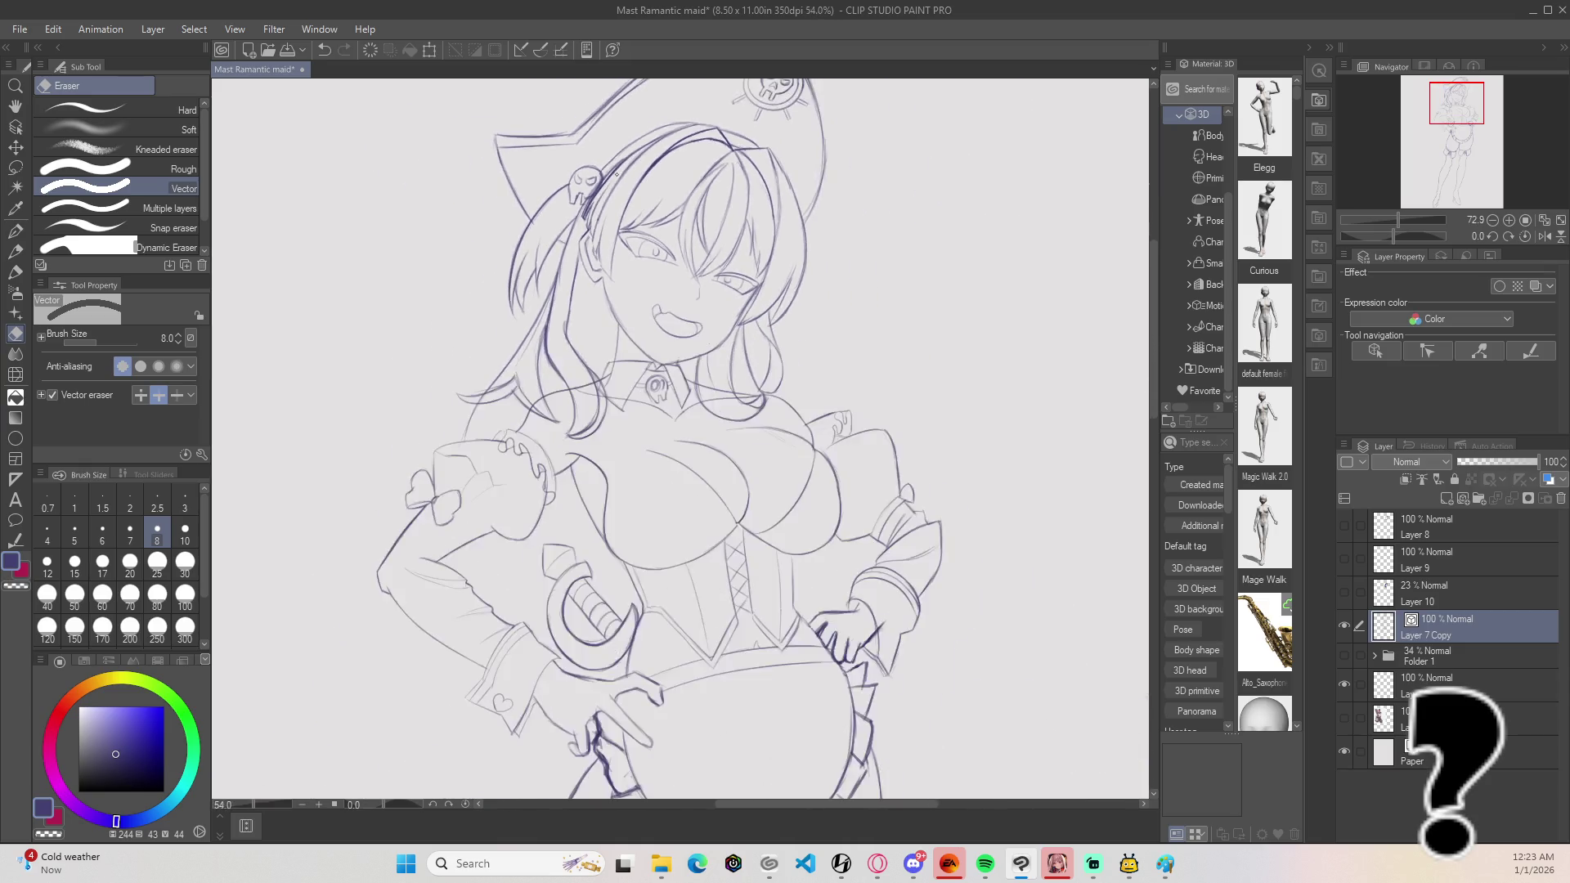
{"action": "scroll", "coordinate": [617, 174], "scroll_direction": "down", "scroll_amount": 2}
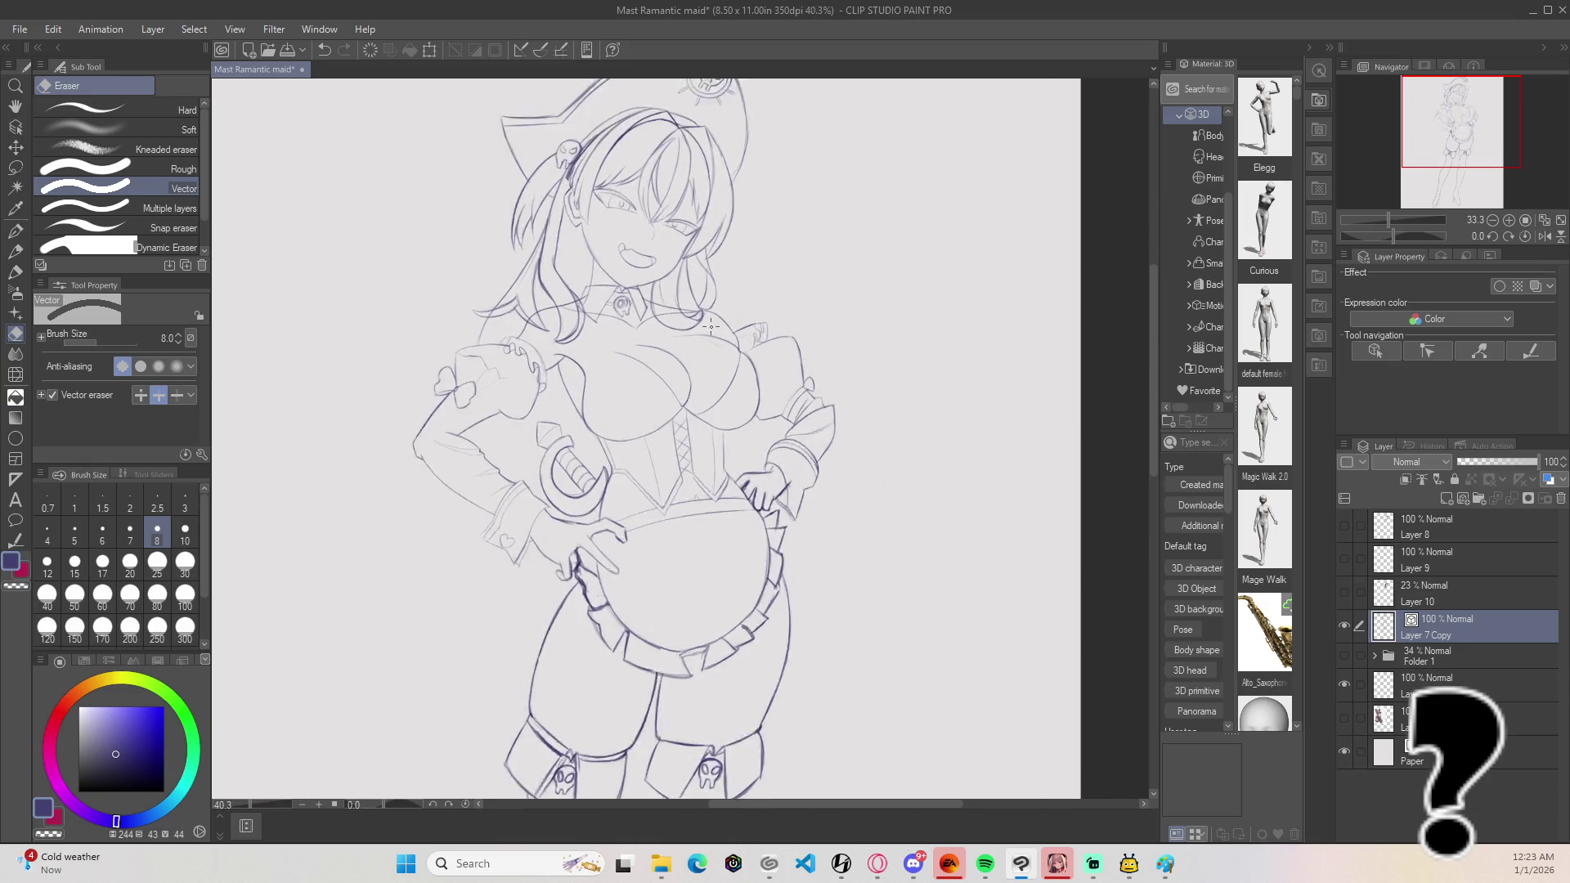
{"action": "scroll", "coordinate": [711, 326], "scroll_direction": "up", "scroll_amount": 7}
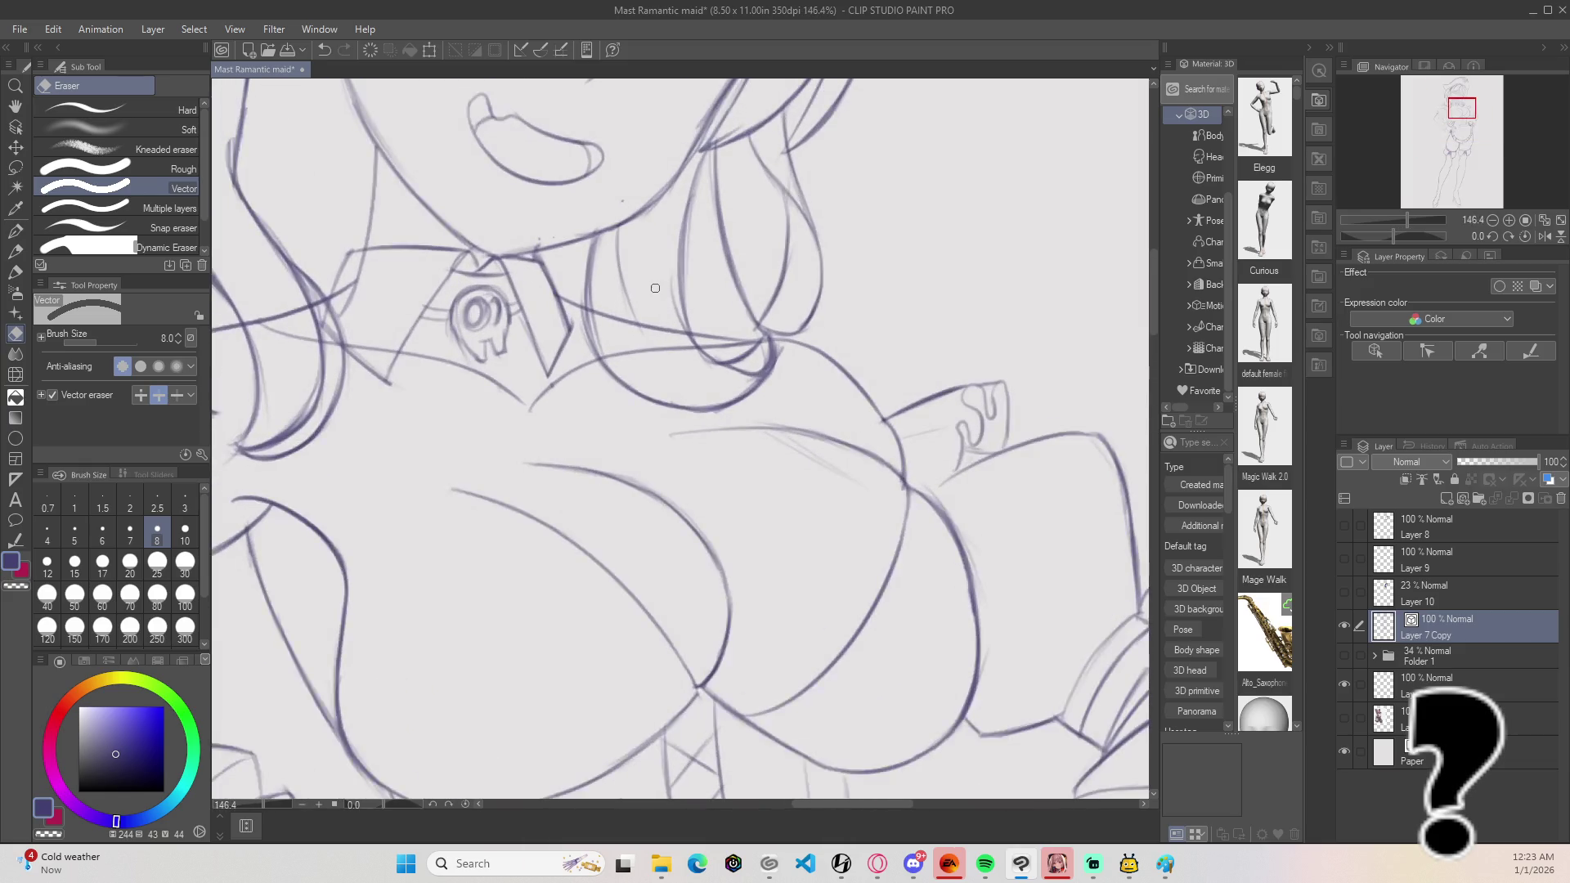
{"action": "mouse_move", "coordinate": [666, 337]}
{"action": "left_mouse_down"}
{"action": "mouse_move", "coordinate": [674, 369]}
{"action": "mouse_move", "coordinate": [614, 319]}
{"action": "mouse_move", "coordinate": [695, 351]}
{"action": "left_mouse_up"}
{"action": "left_click_drag", "start_coordinate": [593, 309], "coordinate": [608, 346]}
{"action": "left_click_drag", "start_coordinate": [594, 293], "coordinate": [619, 278]}
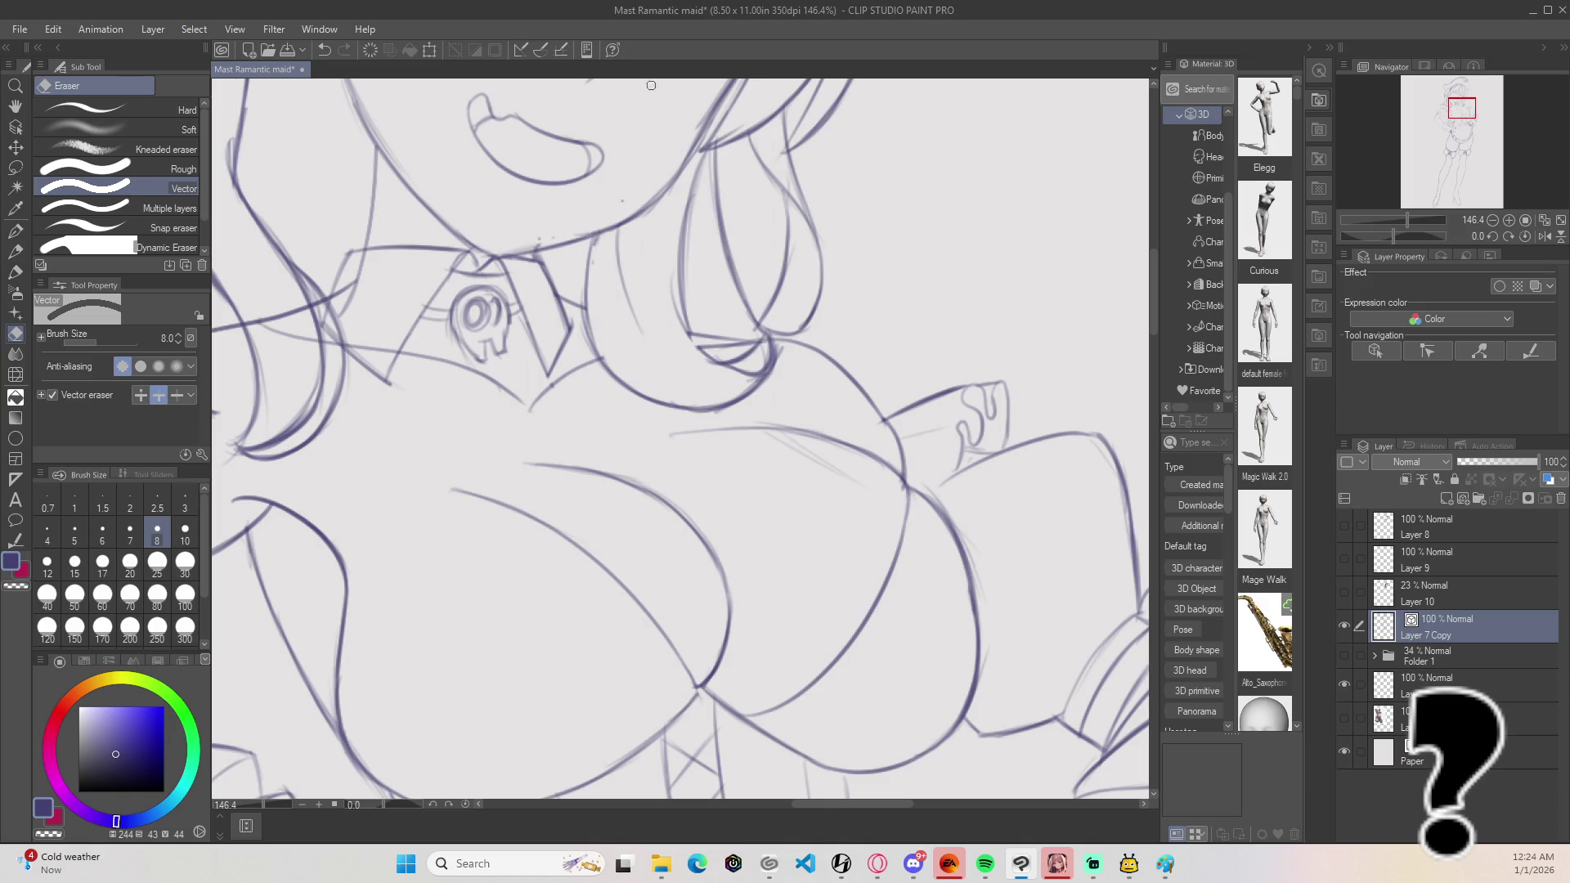
Step: Tilt and recentre the view on the face and chest, keeping the vector eraser active
{"action": "key", "text": "minus"}
{"action": "key", "text": "minus"}
{"action": "key", "text": "minus"}
{"action": "key", "text": "minus"}
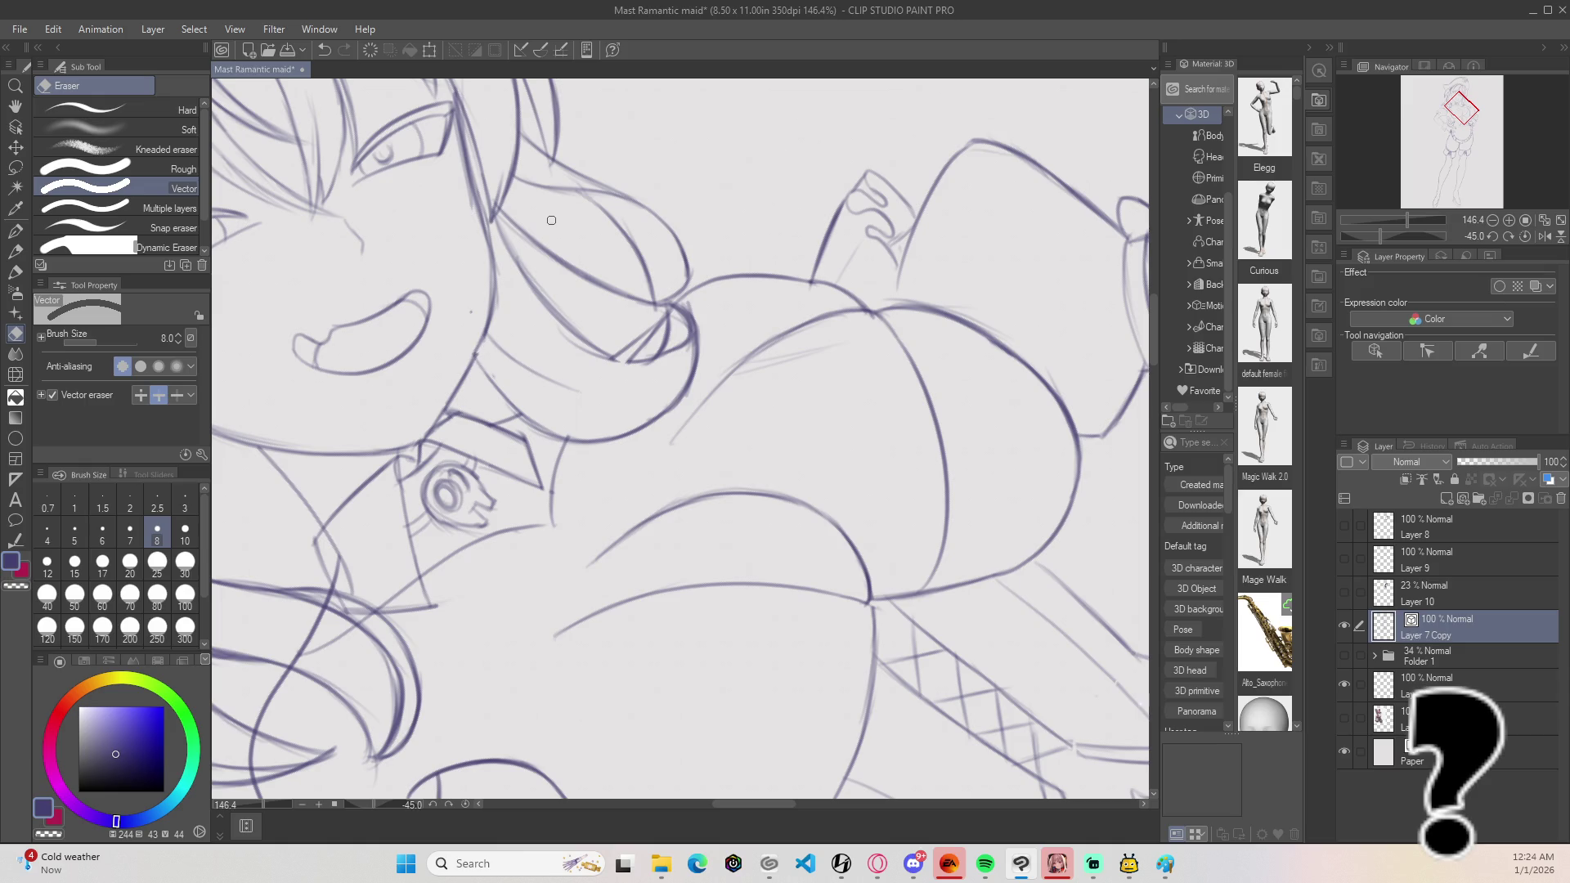
{"action": "scroll", "coordinate": [771, 125], "scroll_direction": "down", "scroll_amount": 6}
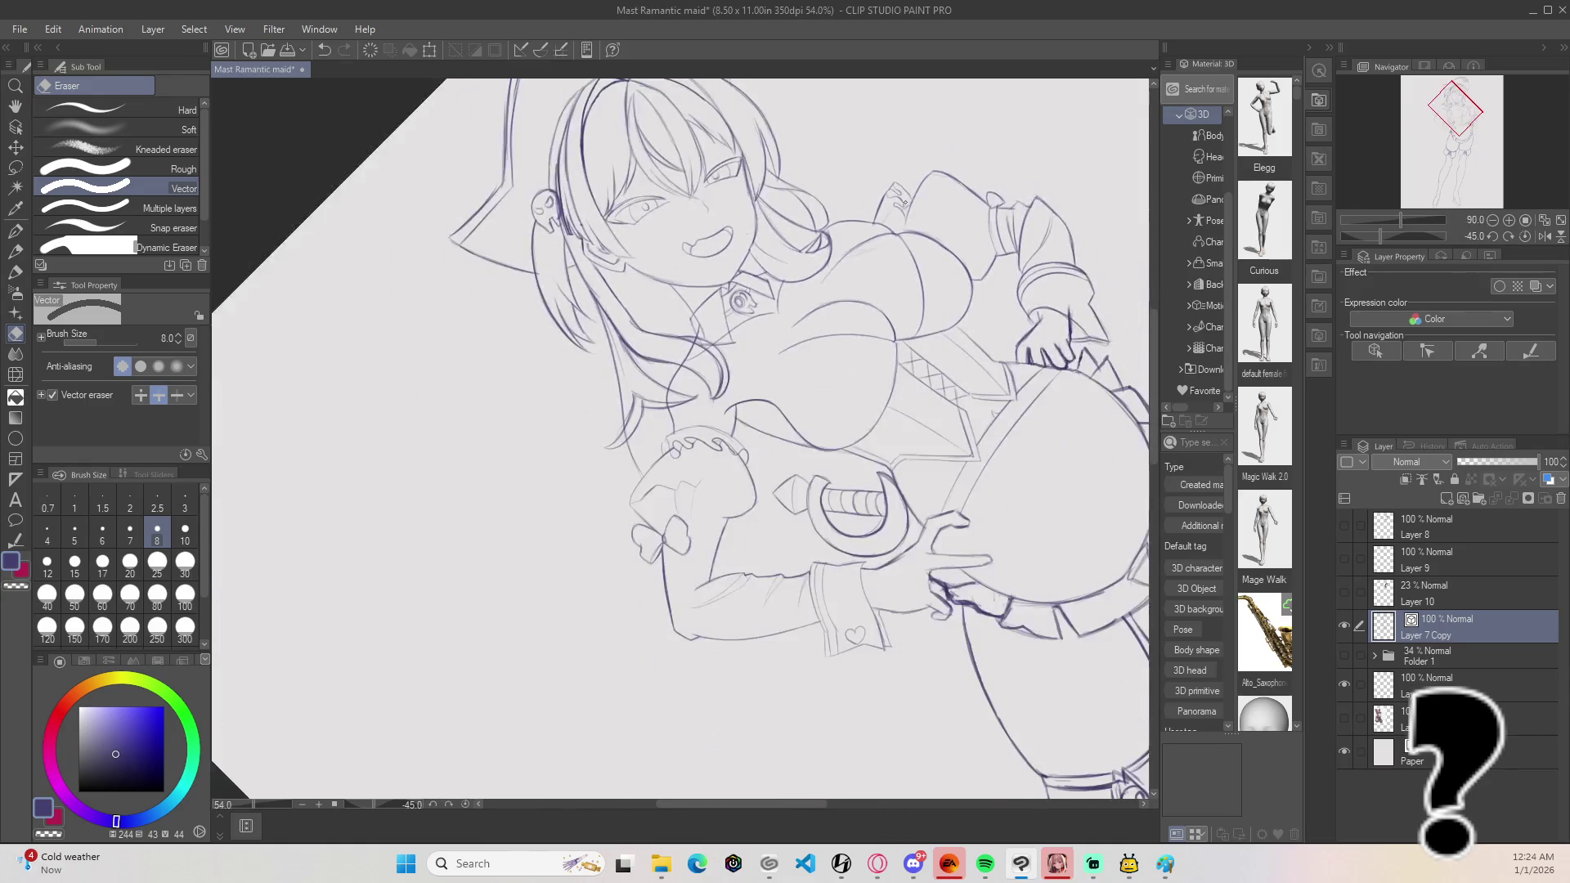
{"action": "left_click_drag", "start_coordinate": [891, 312], "coordinate": [785, 408]}
{"action": "scroll", "coordinate": [774, 414], "scroll_direction": "up", "scroll_amount": 2}
{"action": "scroll", "coordinate": [775, 414], "scroll_direction": "up", "scroll_amount": 2}
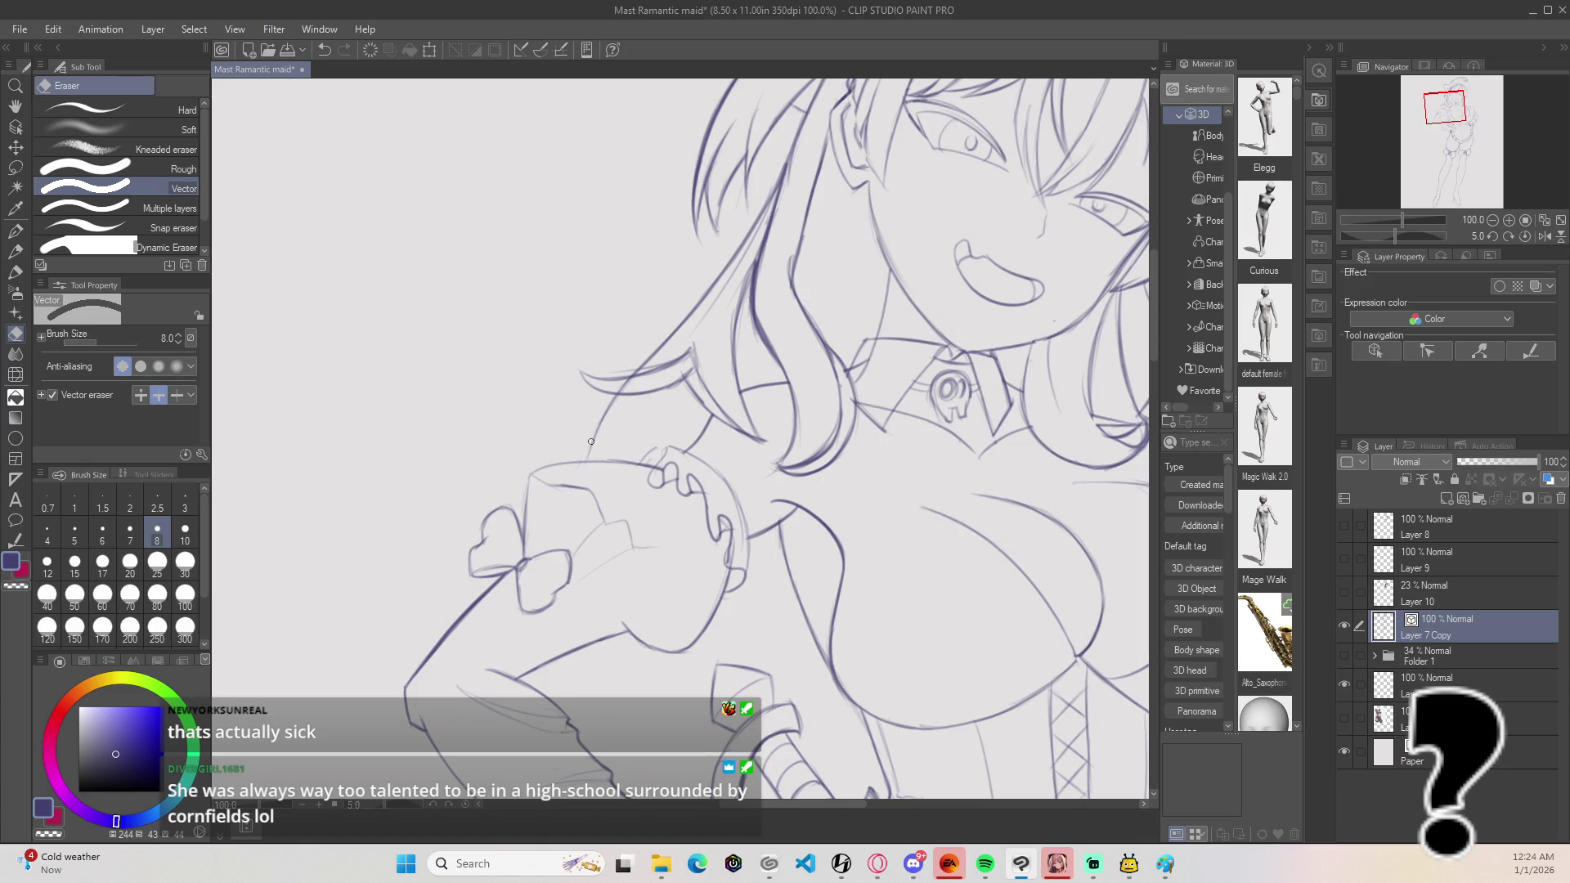
{"action": "key", "text": "b"}
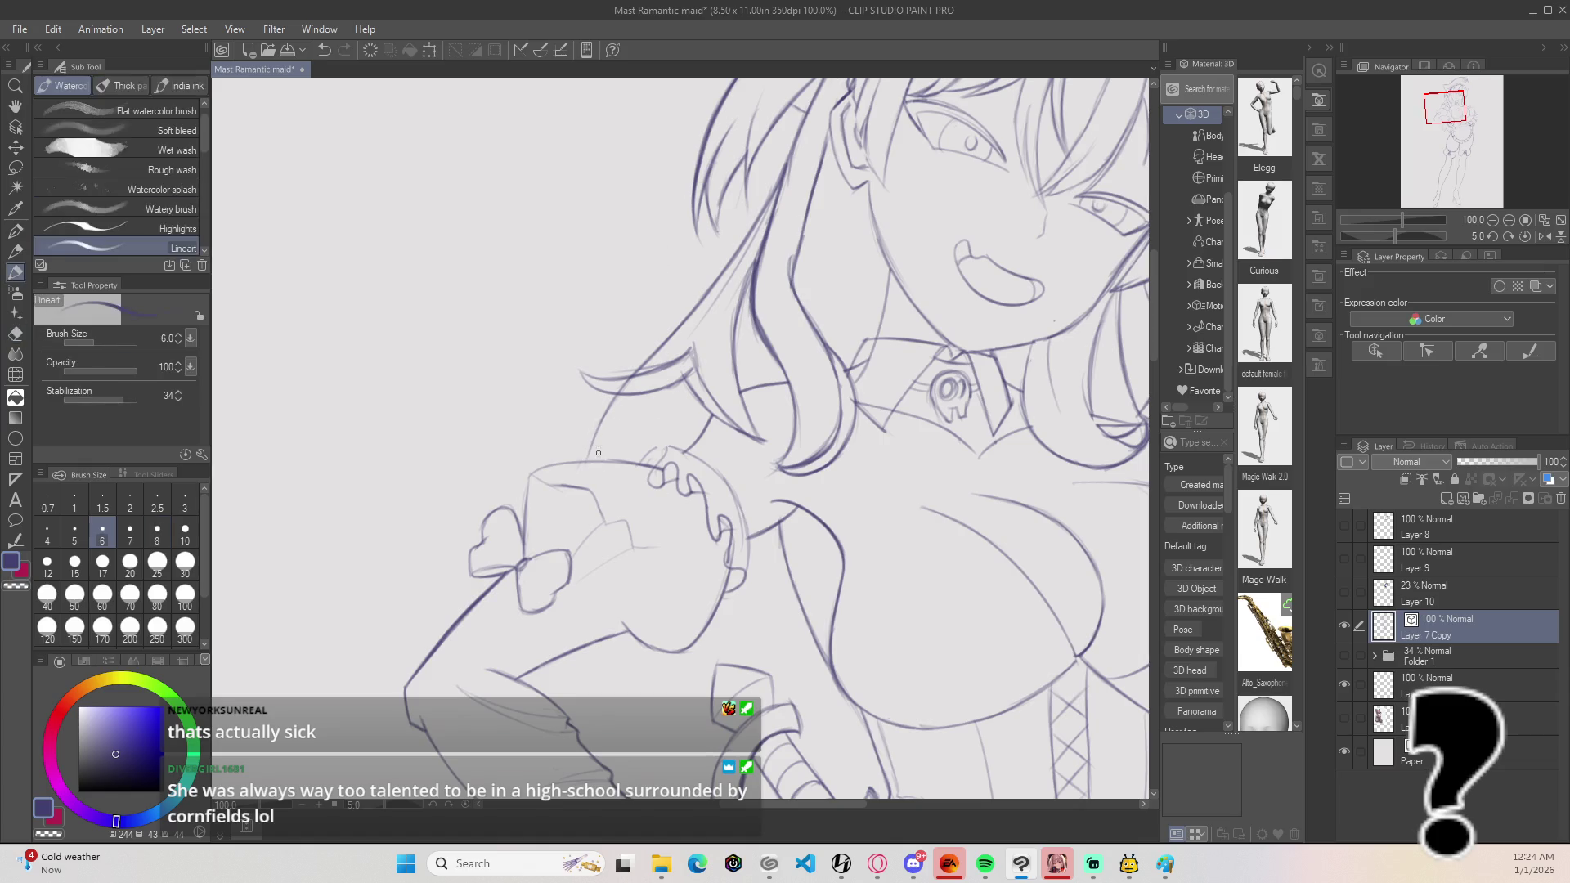
{"action": "key", "text": "e"}
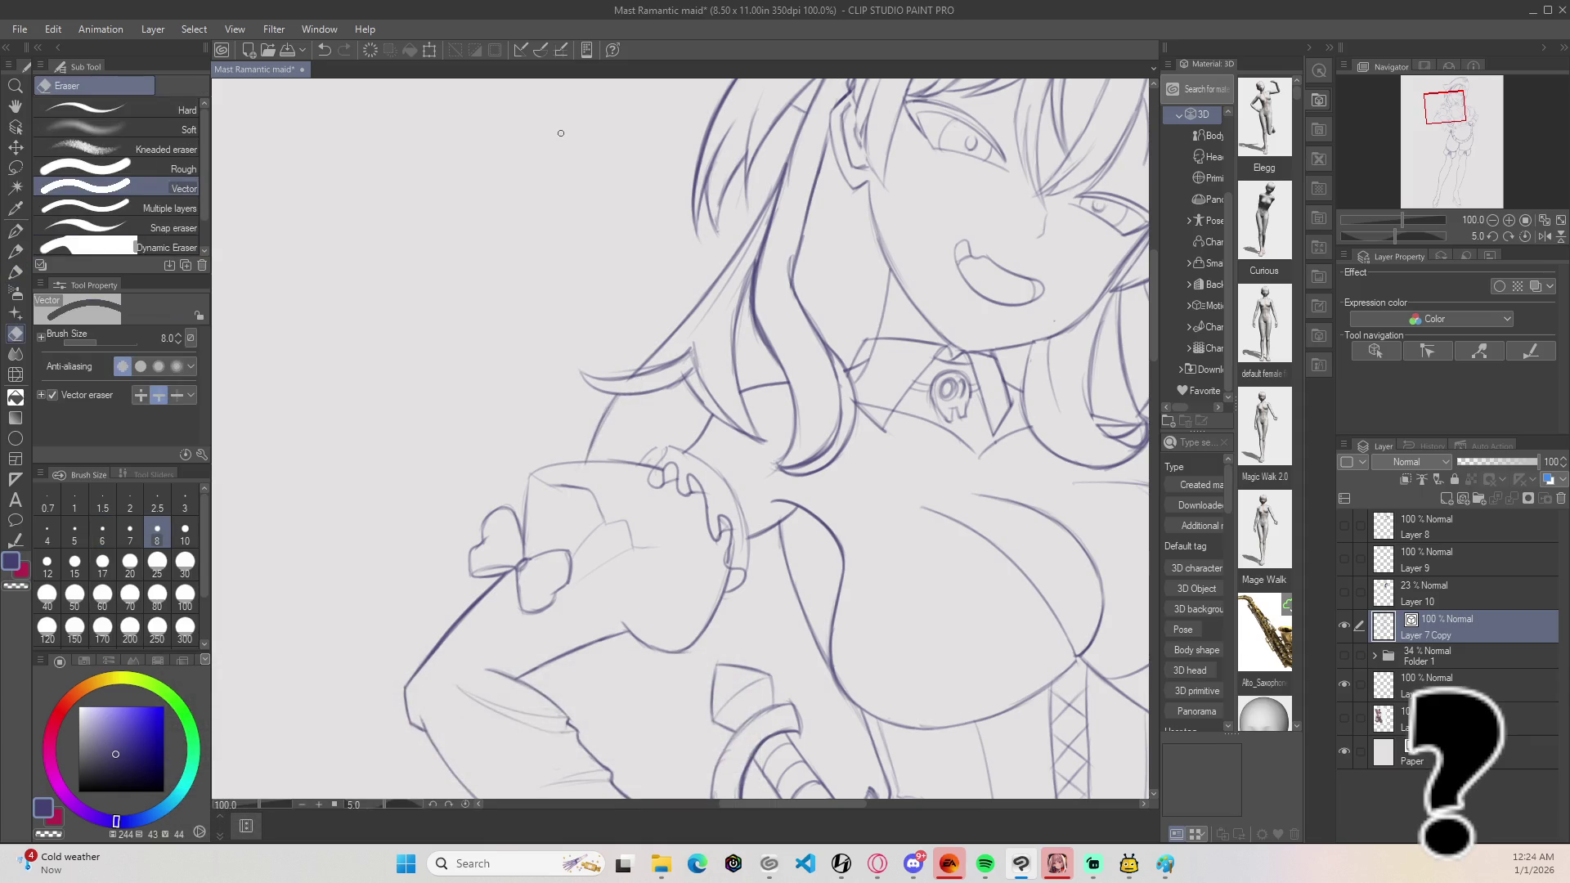
{"action": "scroll", "coordinate": [846, 313], "scroll_direction": "down", "scroll_amount": 5}
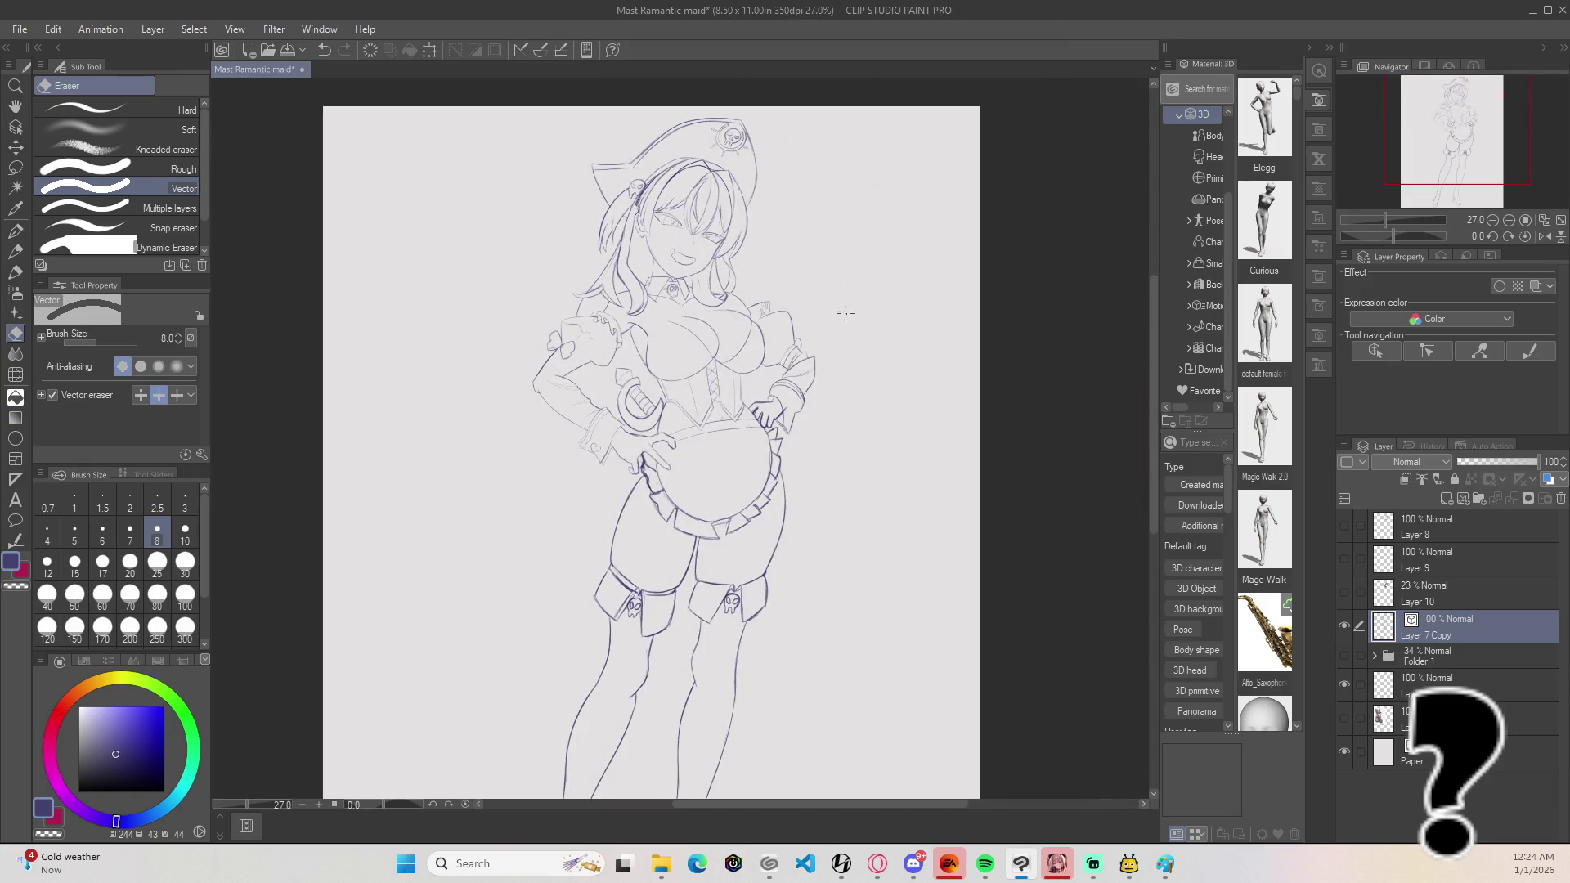
Step: Briefly toggle the coloured reference layer, then show Folder 1's rough sketch layers
{"action": "scroll", "coordinate": [846, 312], "scroll_direction": "down", "scroll_amount": 1}
{"action": "left_click_drag", "start_coordinate": [812, 433], "coordinate": [804, 415]}
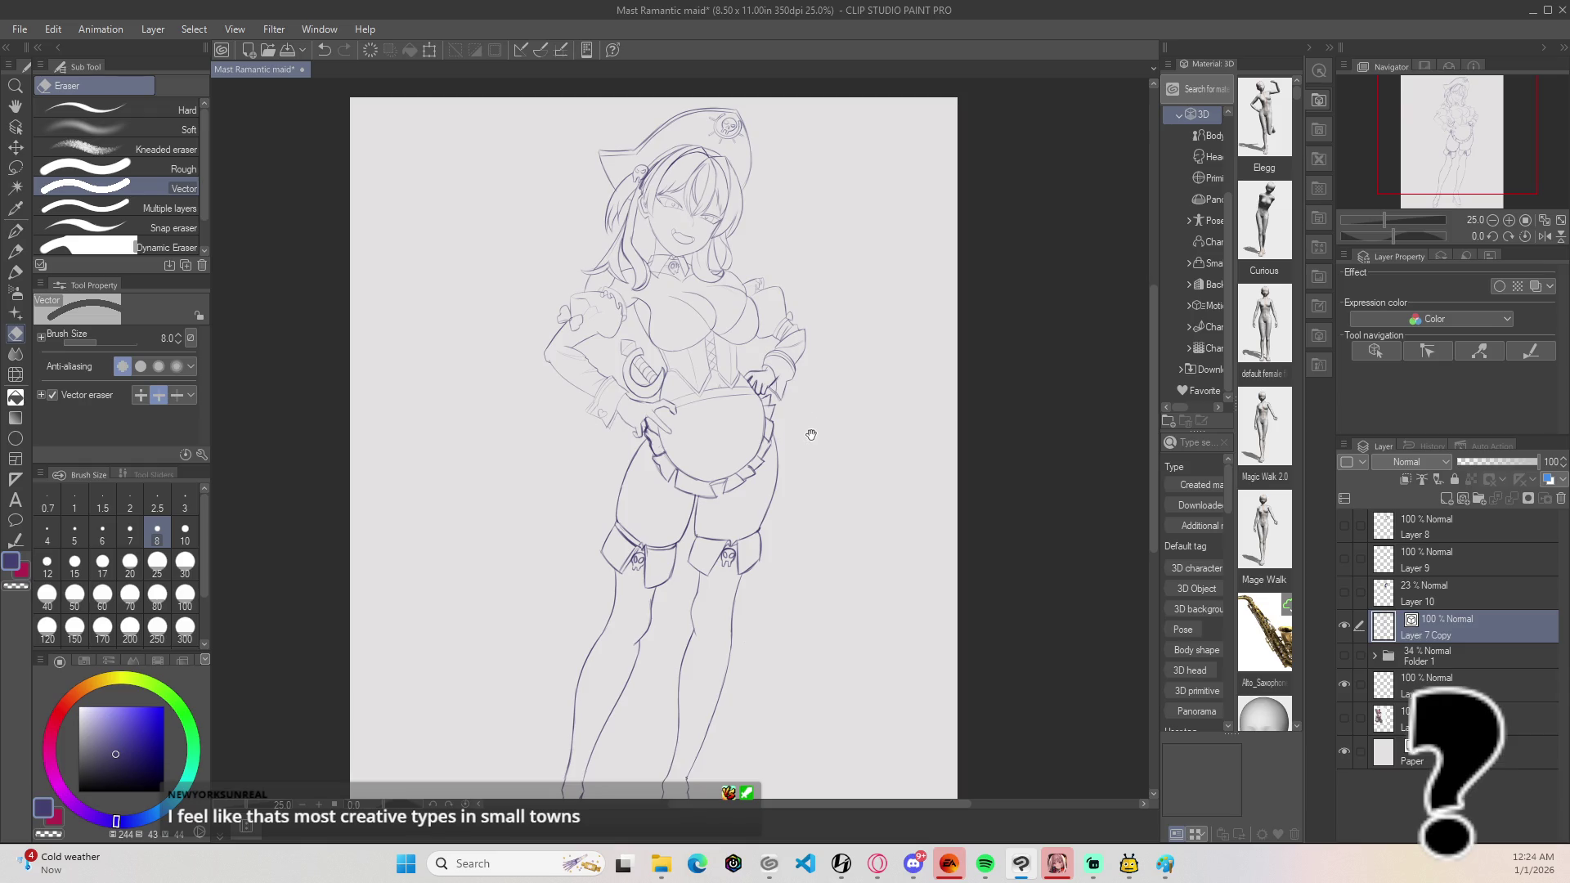
{"action": "scroll", "coordinate": [816, 421], "scroll_direction": "up", "scroll_amount": 5}
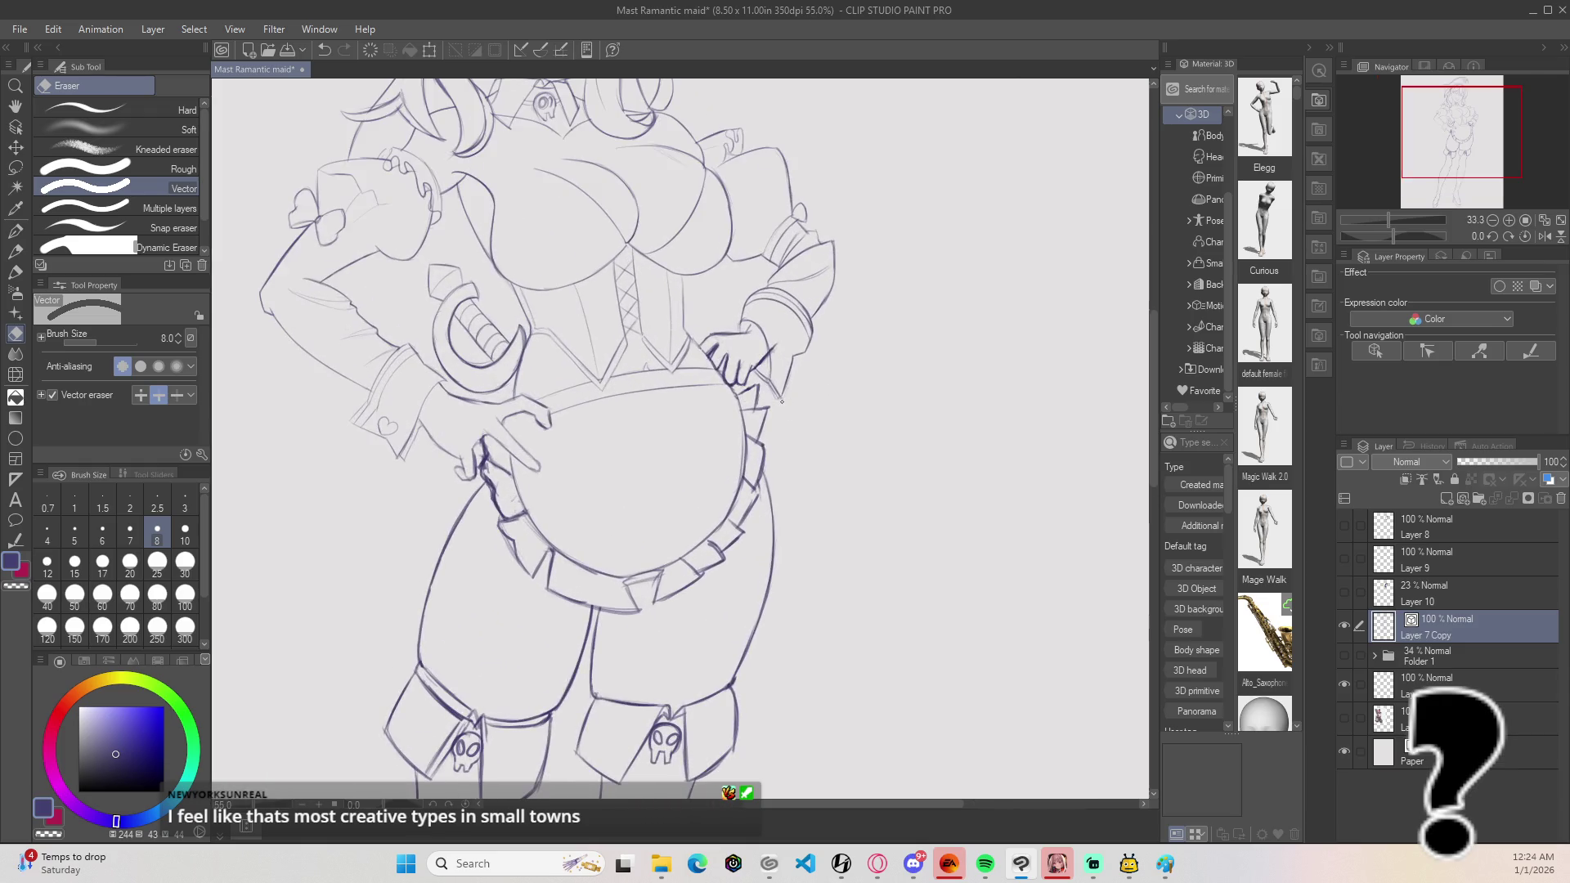
{"action": "left_click", "coordinate": [1344, 717]}
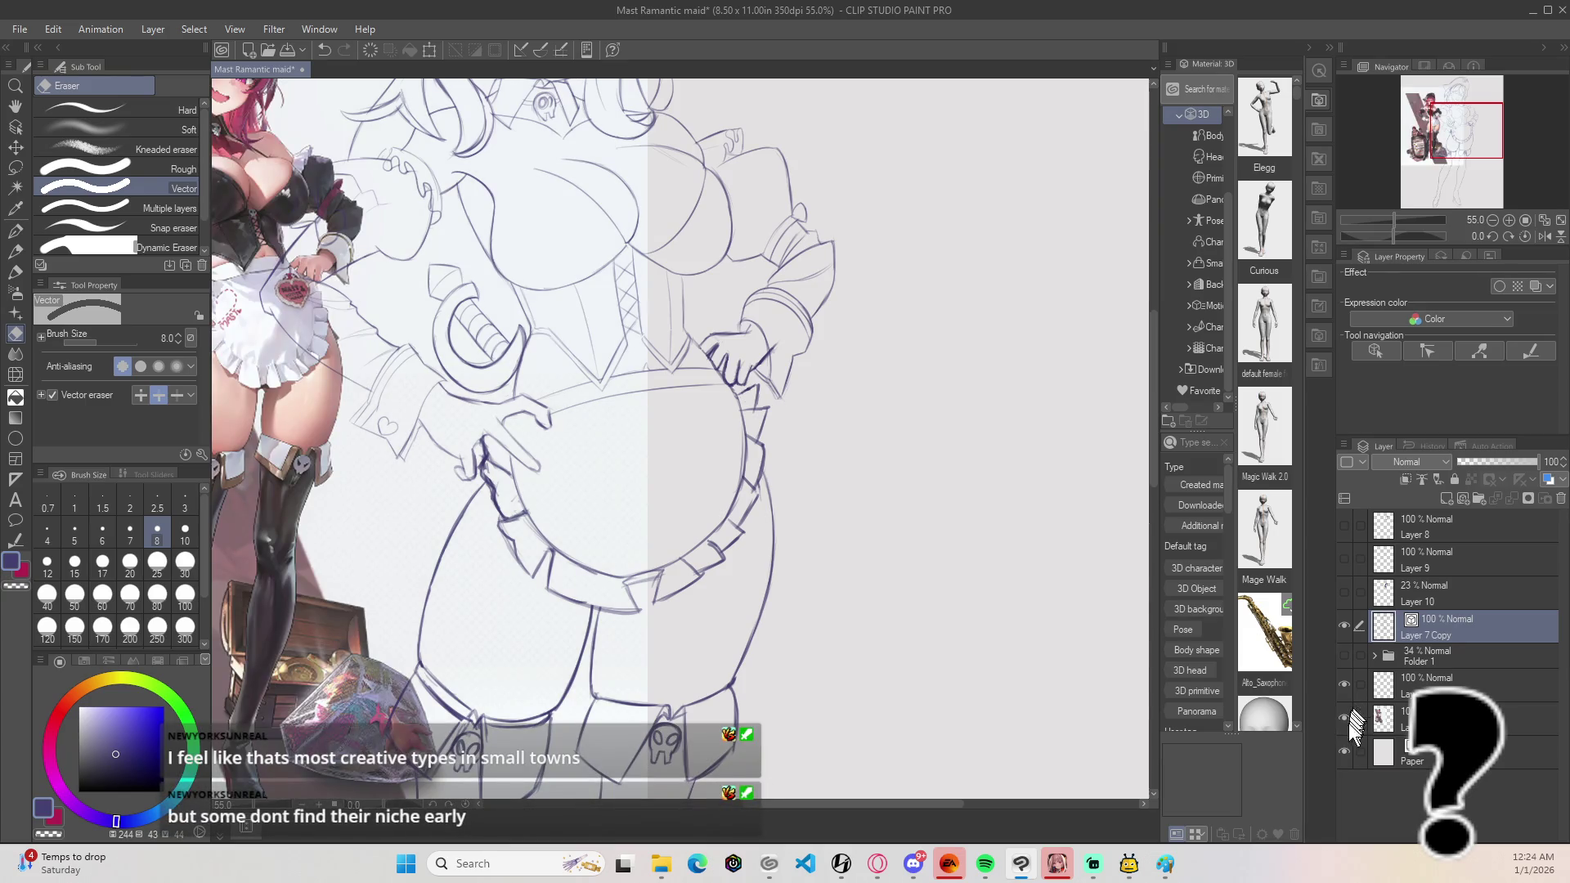
{"action": "left_click", "coordinate": [1344, 716]}
{"action": "left_click", "coordinate": [1344, 655]}
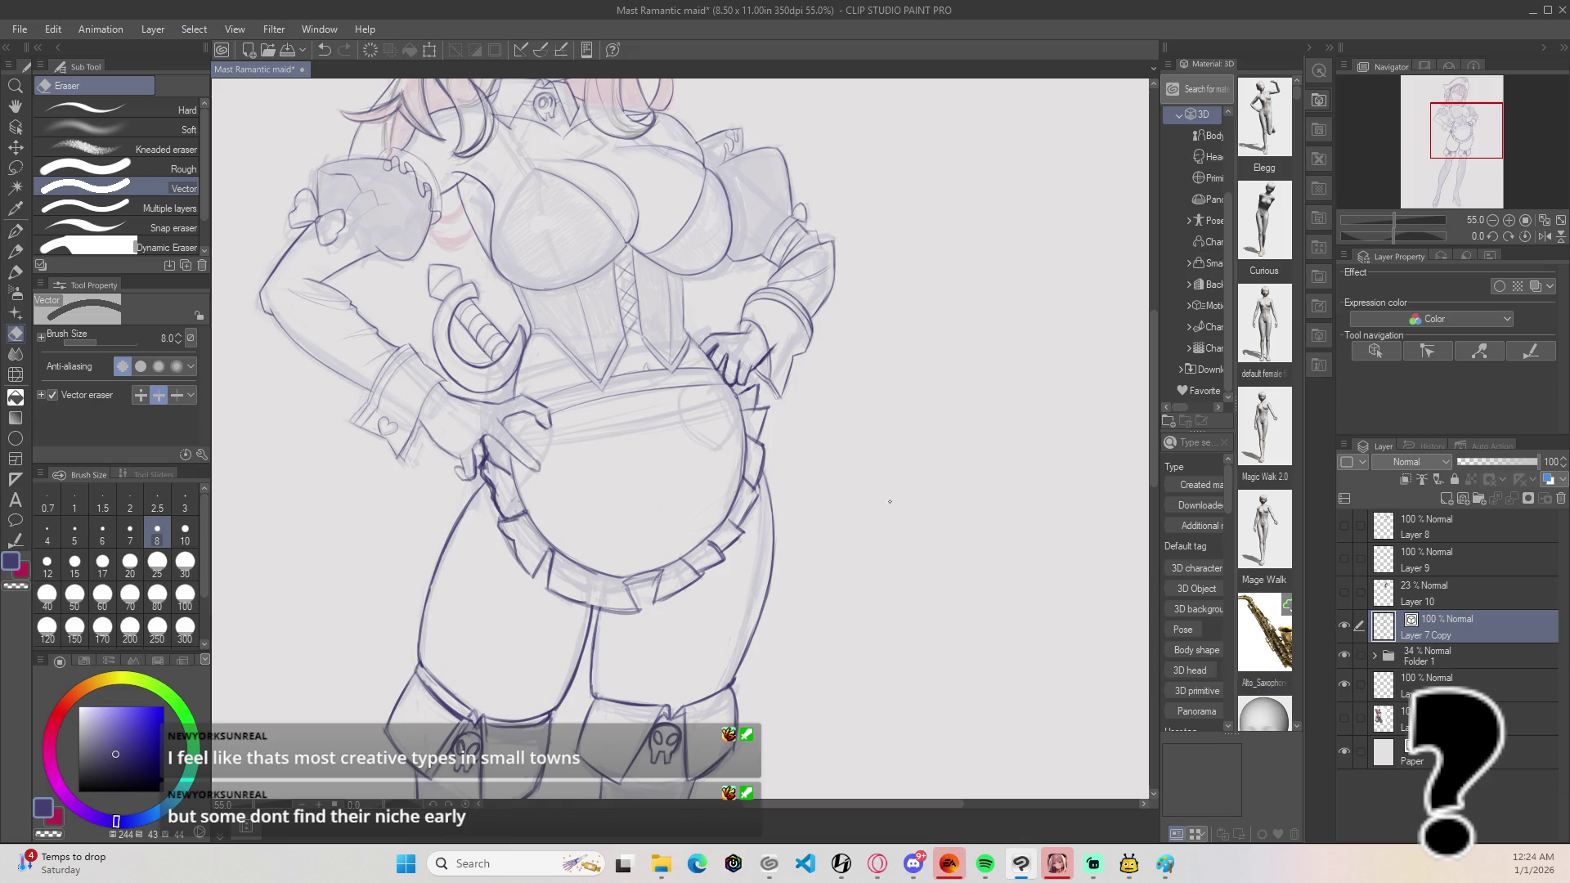
Step: Restore the undone stroke and draw a trial Lineart curve on the apron's right edge
{"action": "scroll", "coordinate": [741, 504], "scroll_direction": "up", "scroll_amount": 1}
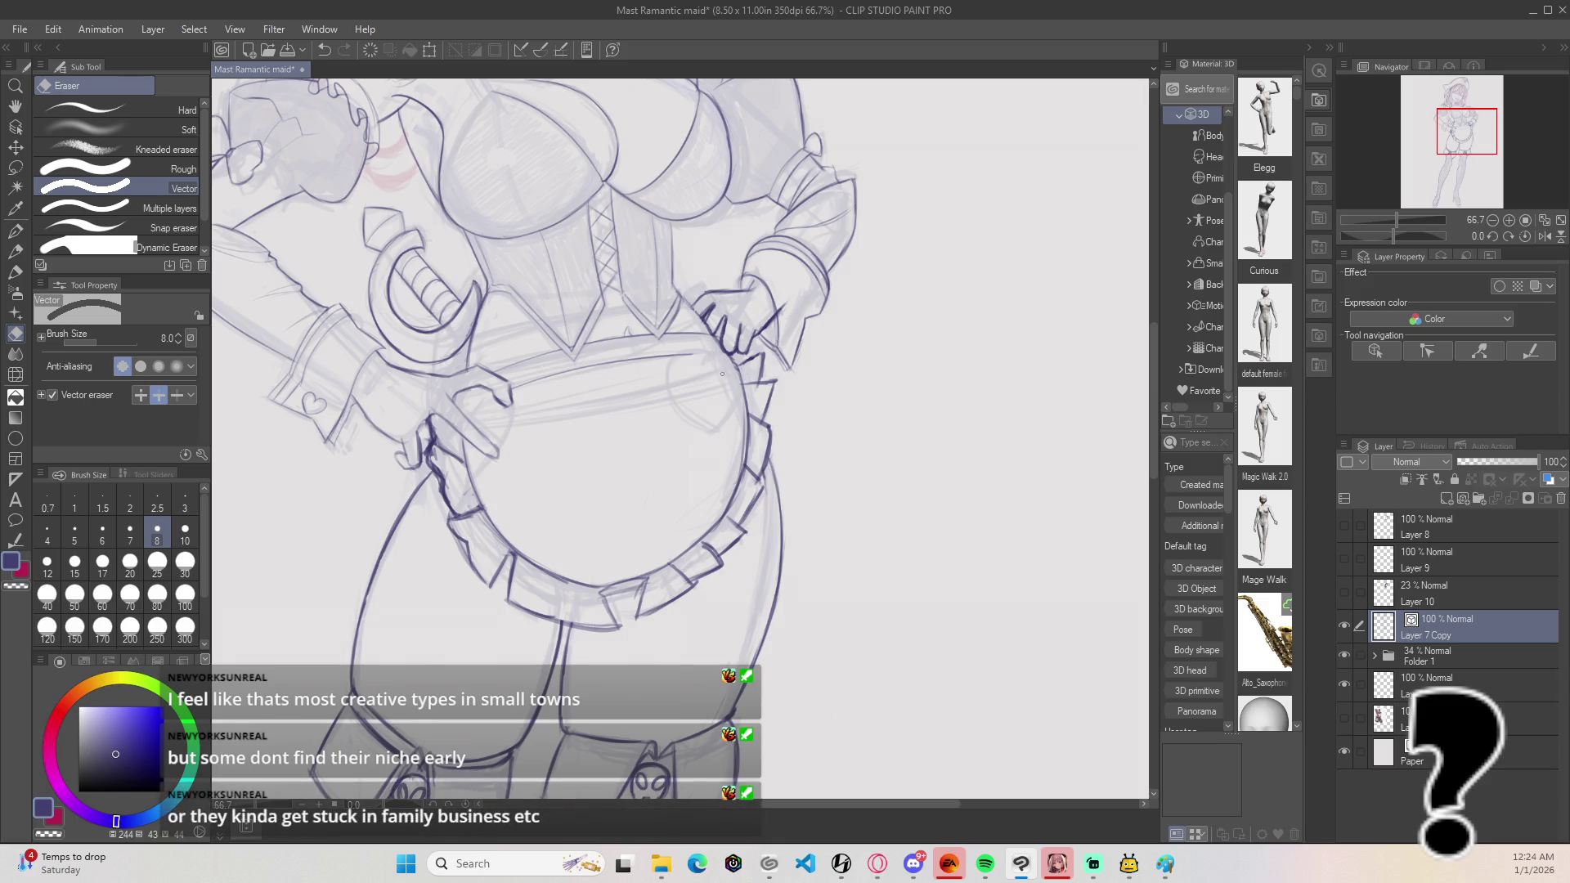
{"action": "key", "text": "ctrl+z"}
{"action": "key", "text": "b"}
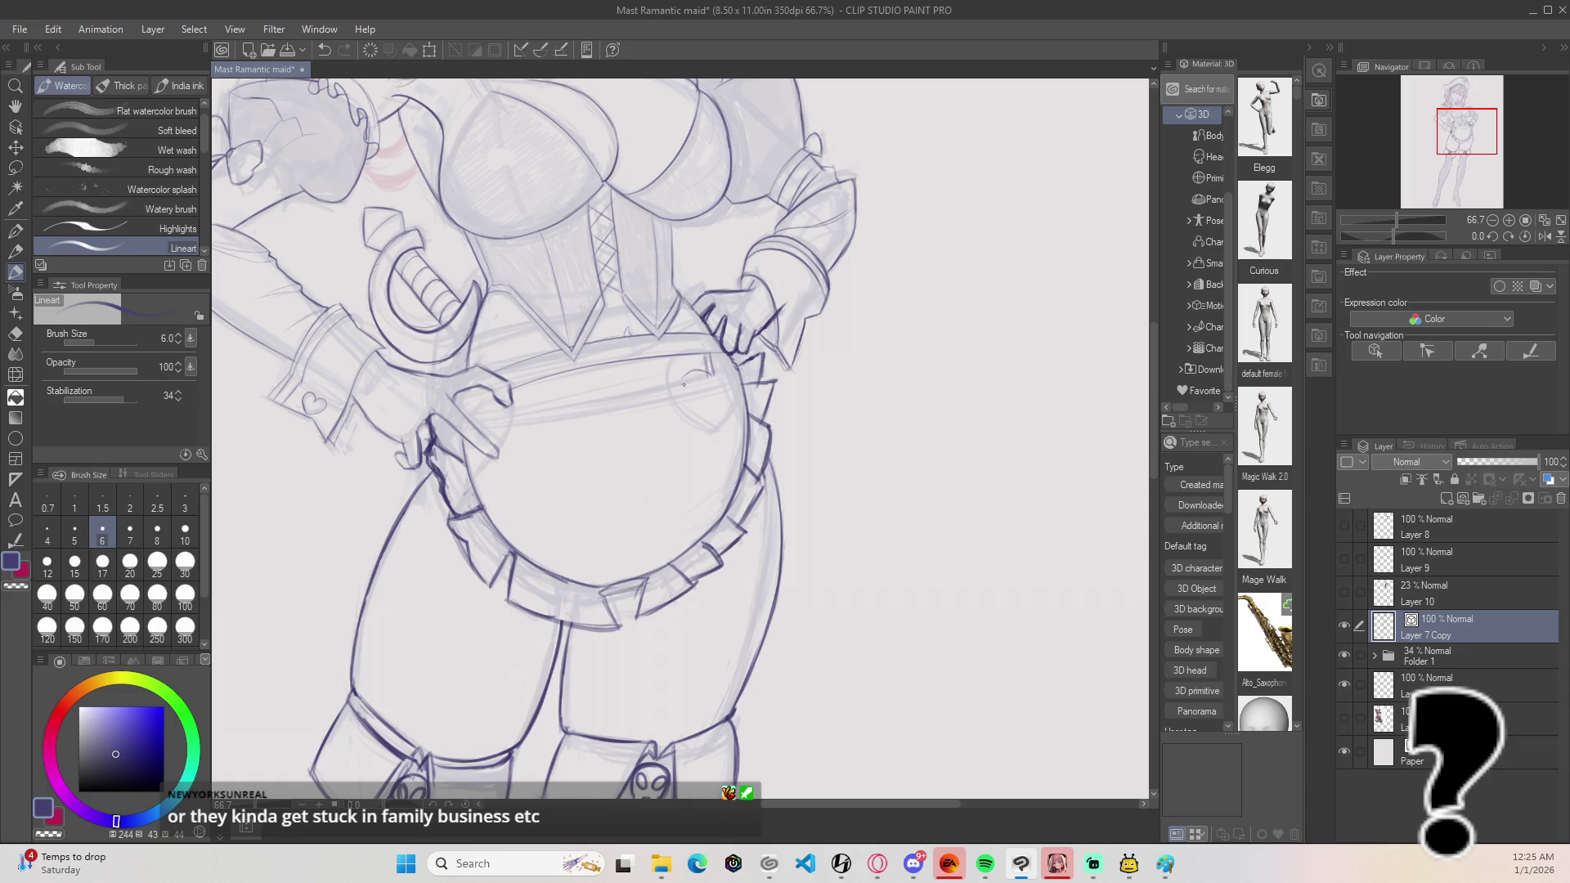
{"action": "left_click_drag", "start_coordinate": [722, 409], "coordinate": [700, 382]}
Step: Try out the apron heart's curves and sides, undoing each unsatisfying stroke
{"action": "key", "text": "ctrl+z"}
{"action": "key", "text": "ctrl+z"}
{"action": "mouse_move", "coordinate": [719, 477]}
{"action": "left_mouse_down"}
{"action": "mouse_move", "coordinate": [698, 446]}
{"action": "mouse_move", "coordinate": [712, 459]}
{"action": "left_mouse_up"}
{"action": "key", "text": "ctrl+z"}
{"action": "left_click_drag", "start_coordinate": [673, 404], "coordinate": [718, 457]}
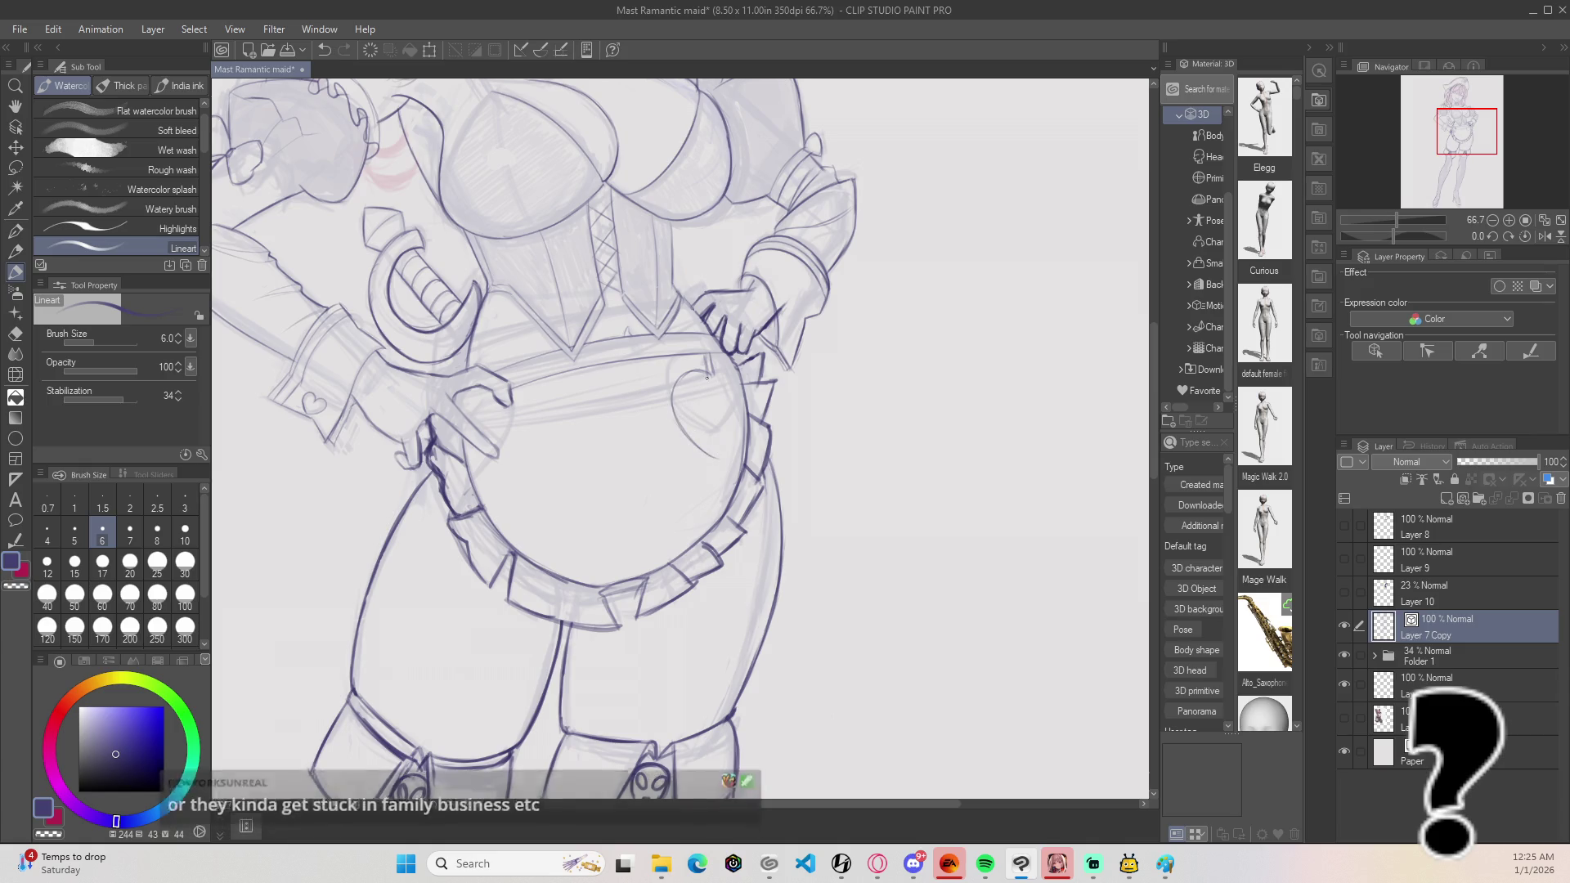
{"action": "key", "text": "ctrl+z"}
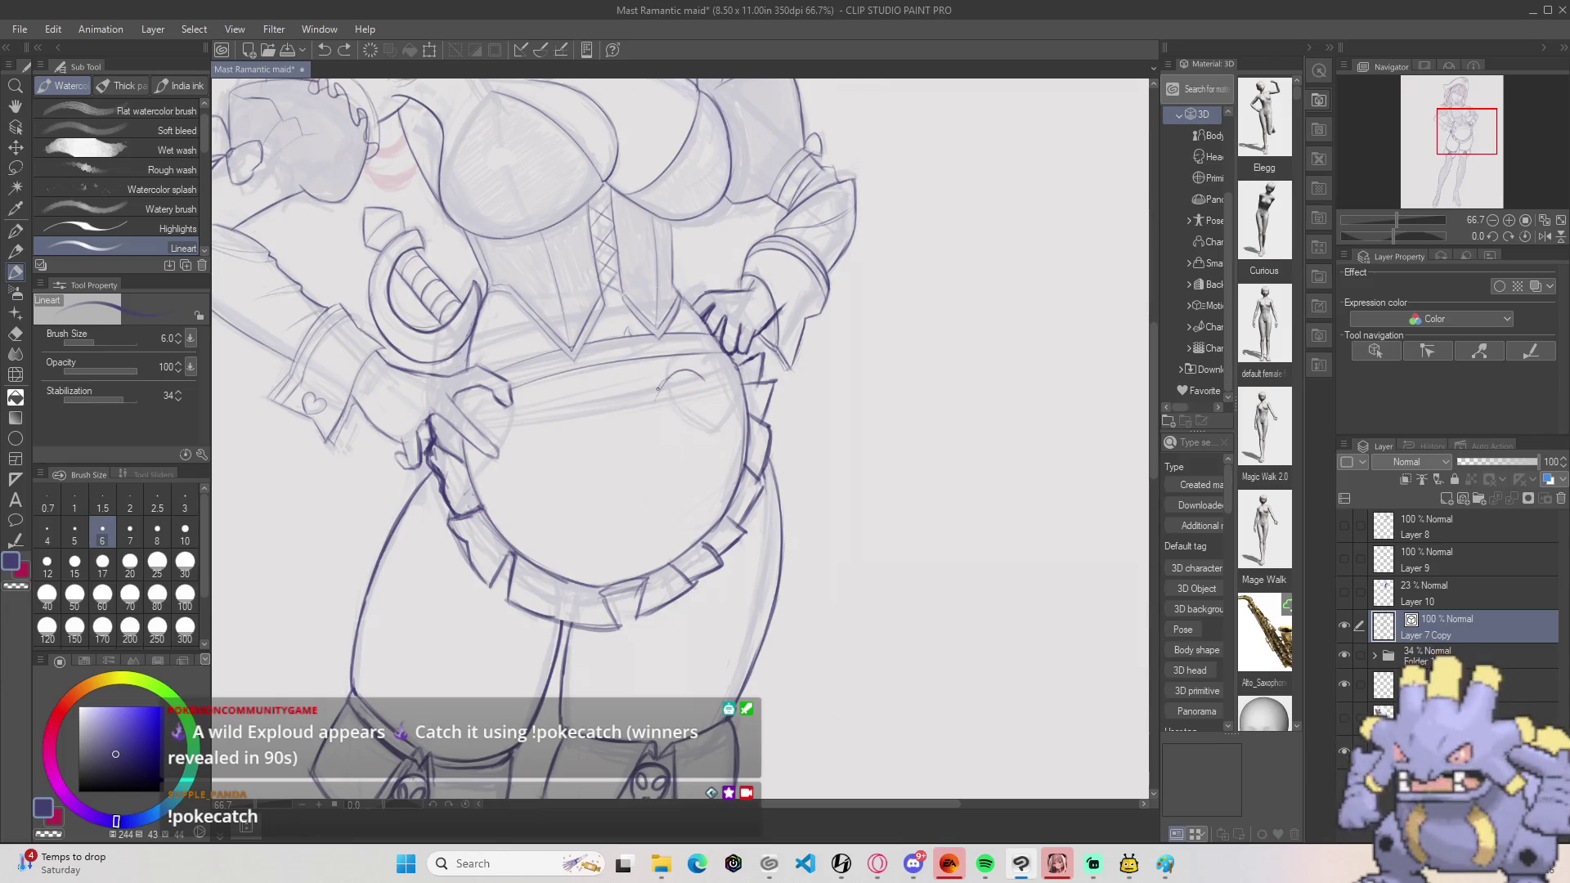
{"action": "left_click_drag", "start_coordinate": [658, 389], "coordinate": [663, 423]}
{"action": "key", "text": "ctrl+z"}
{"action": "key", "text": "ctrl+z"}
{"action": "left_click_drag", "start_coordinate": [687, 376], "coordinate": [719, 454]}
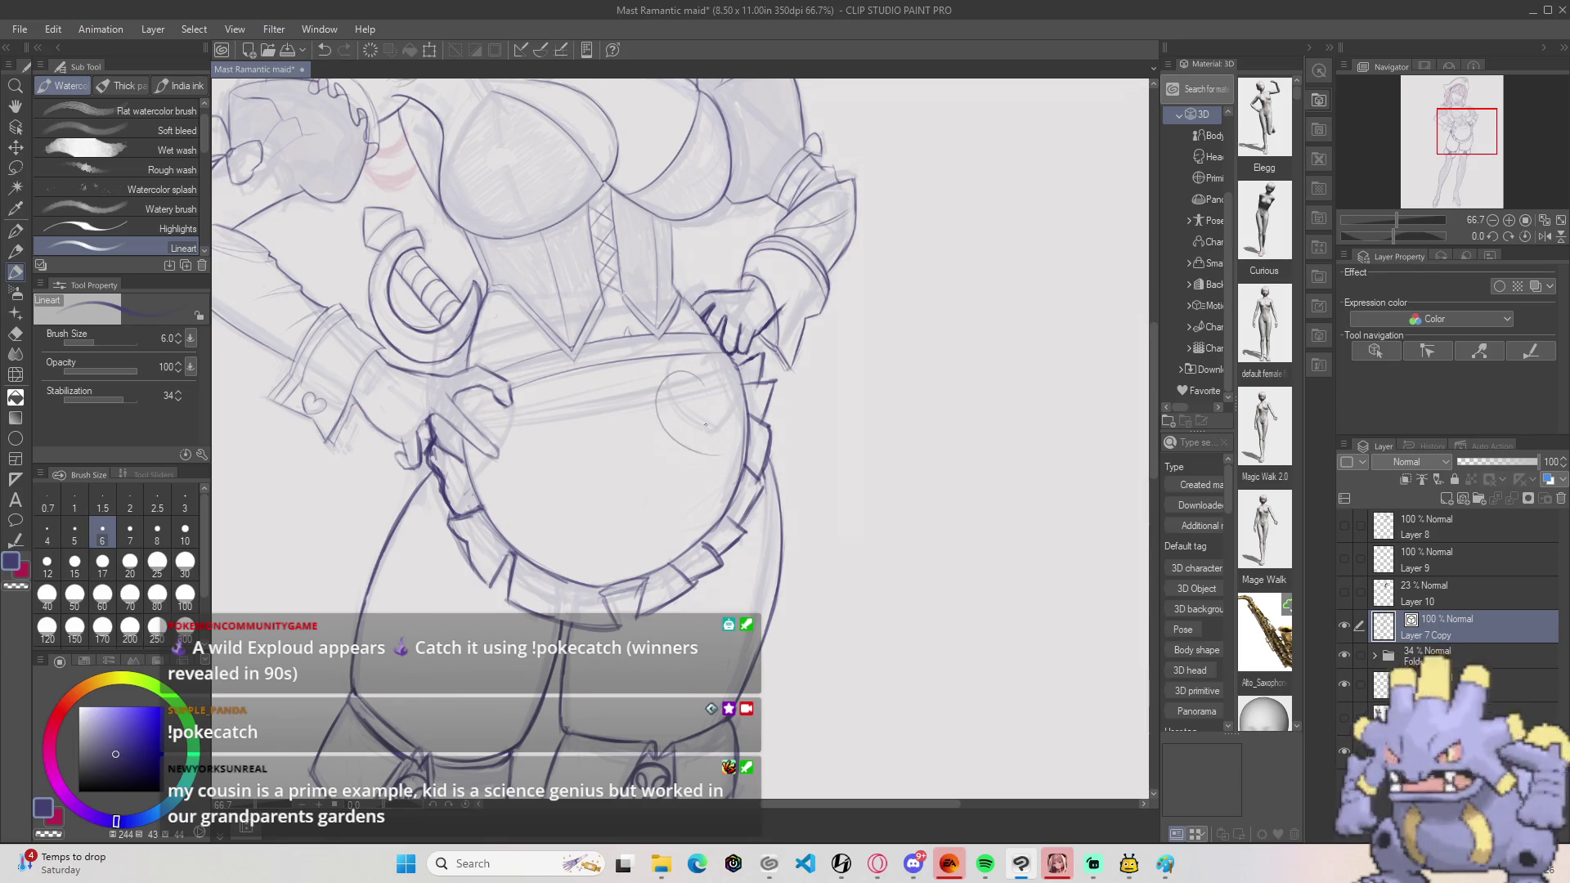
{"action": "left_click_drag", "start_coordinate": [703, 377], "coordinate": [735, 423]}
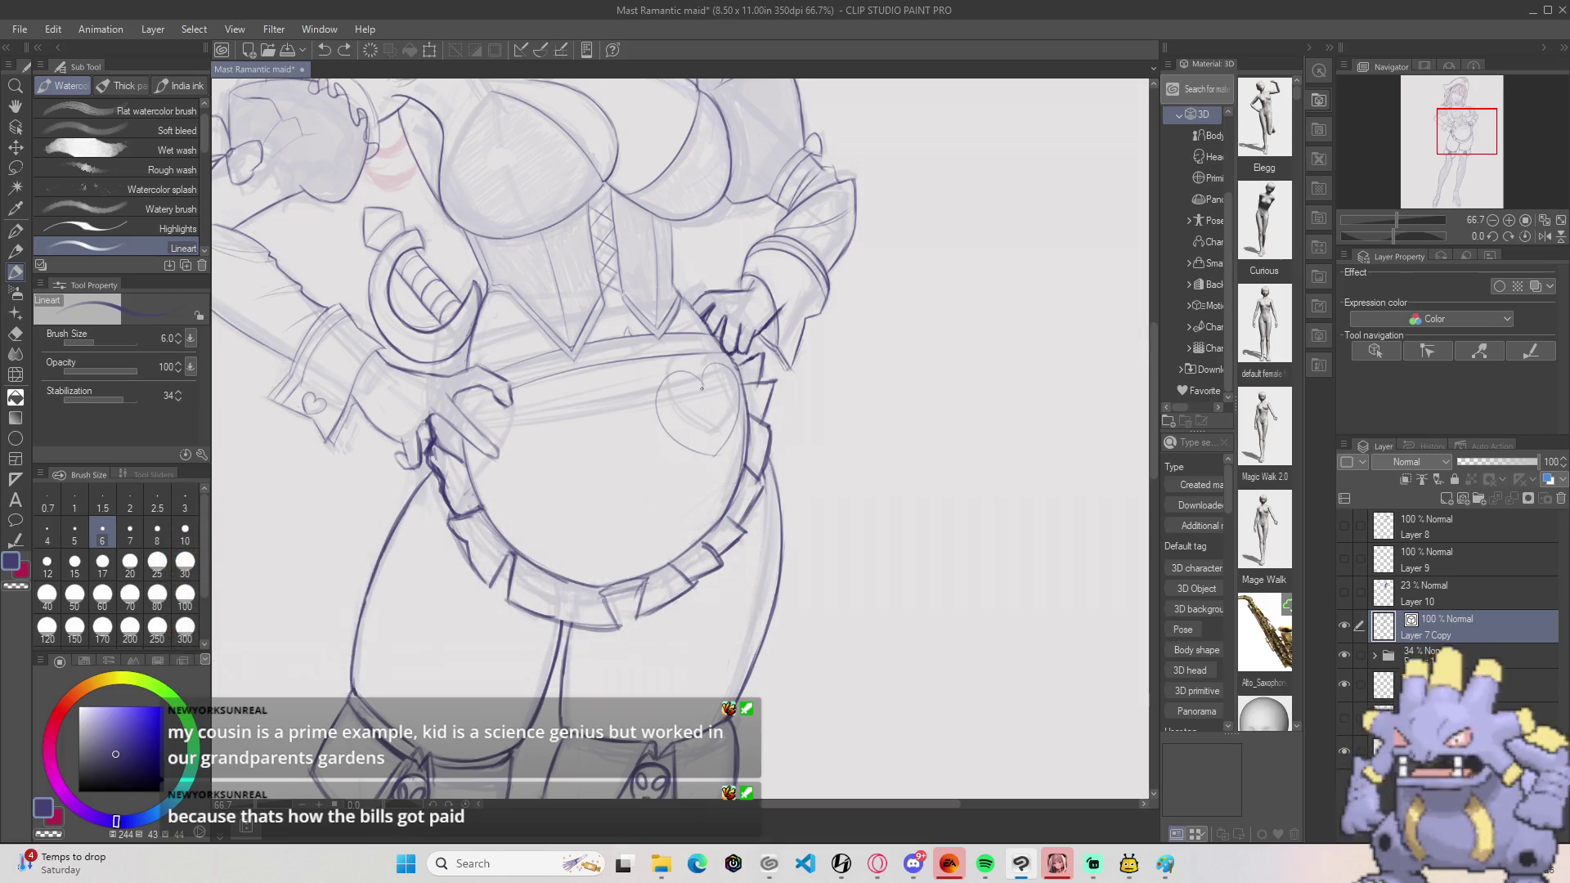
{"action": "key", "text": "ctrl+z"}
Step: Zoom in on the apron and switch to the vector eraser
{"action": "scroll", "coordinate": [730, 275], "scroll_direction": "up", "scroll_amount": 5}
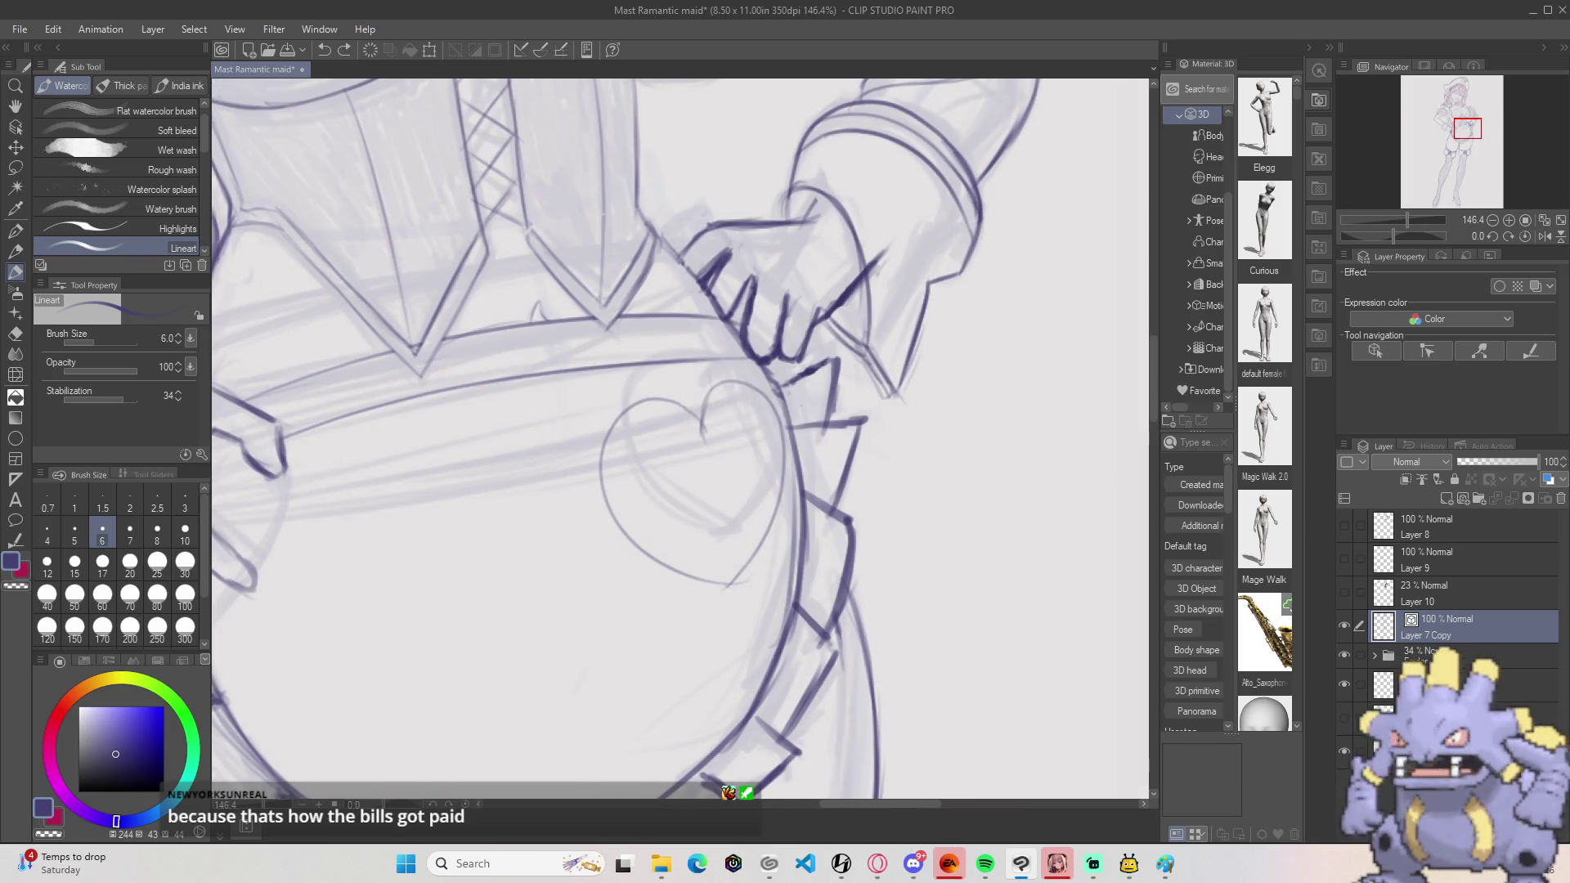
{"action": "scroll", "coordinate": [720, 392], "scroll_direction": "up", "scroll_amount": 2}
{"action": "scroll", "coordinate": [701, 393], "scroll_direction": "up", "scroll_amount": 2}
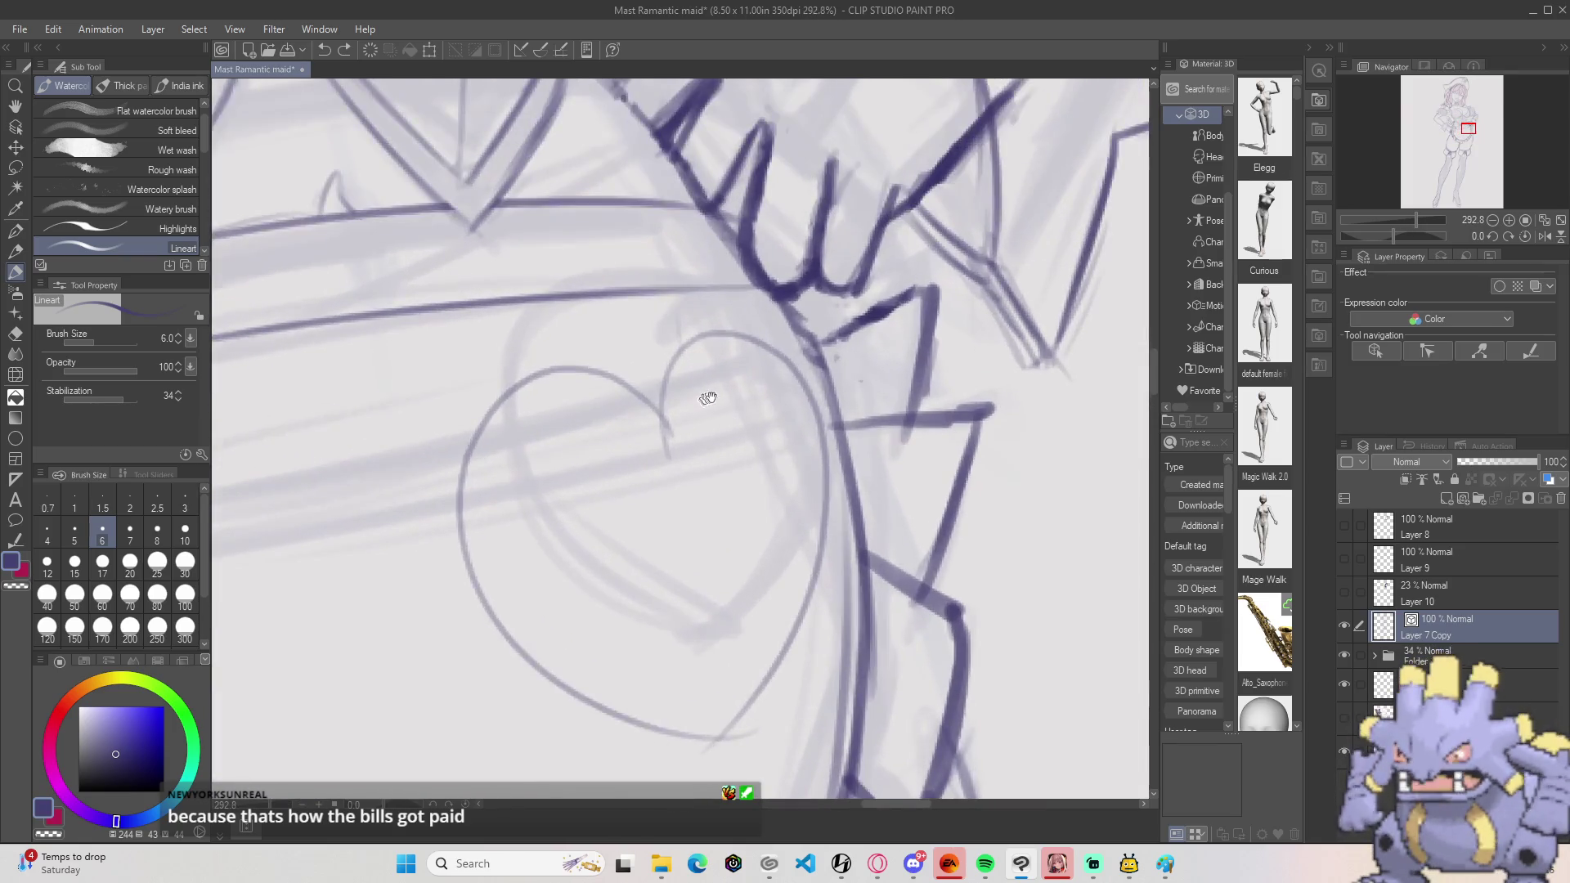
{"action": "key", "text": "e"}
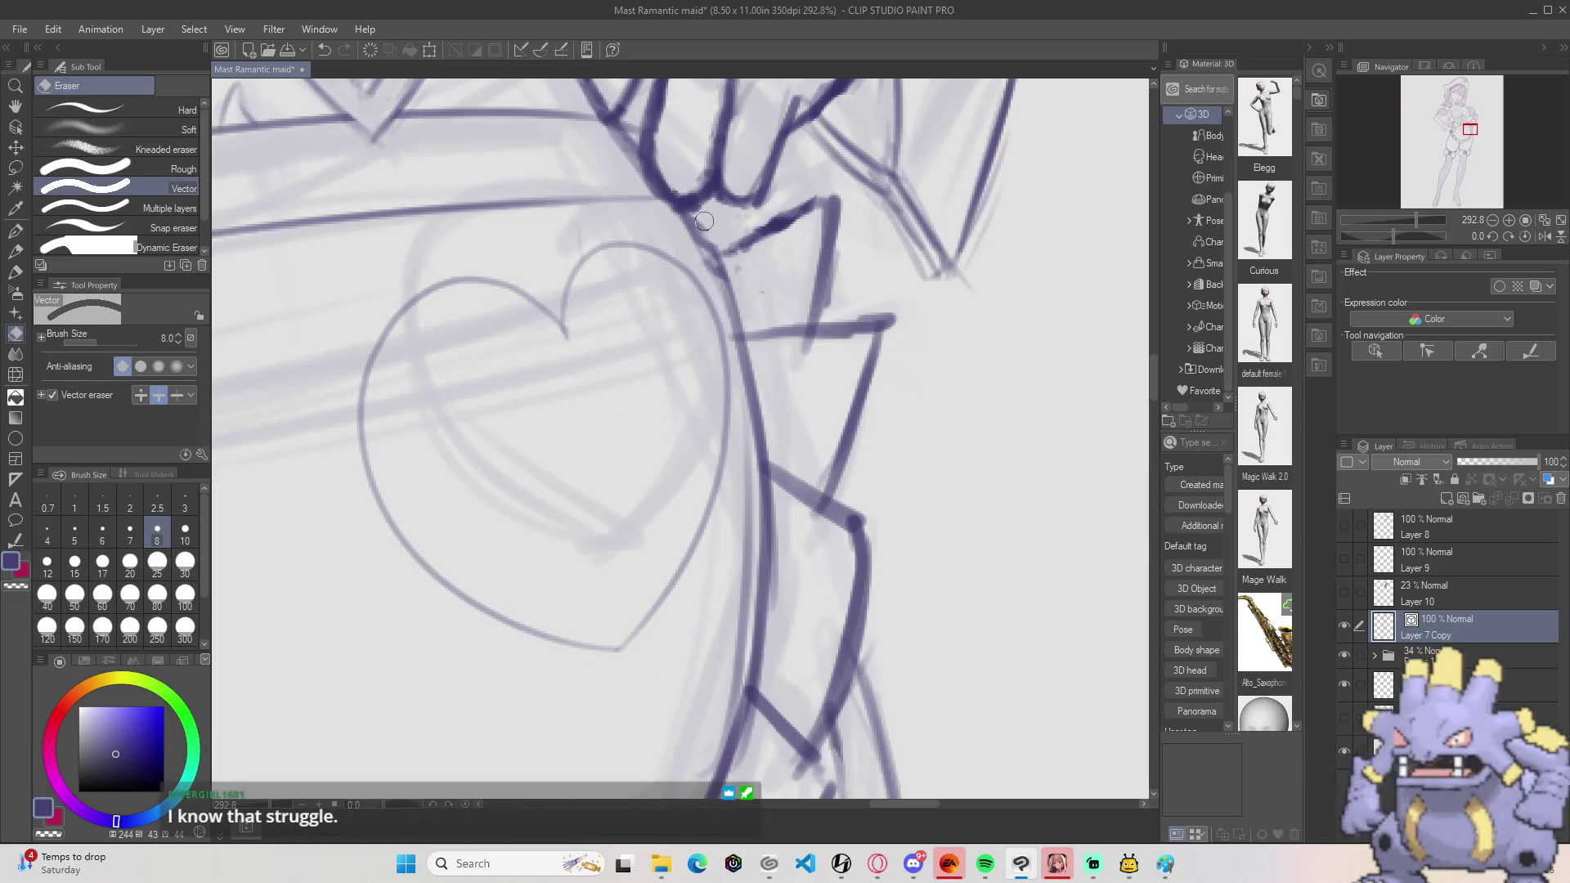
{"action": "scroll", "coordinate": [707, 216], "scroll_direction": "down", "scroll_amount": 3}
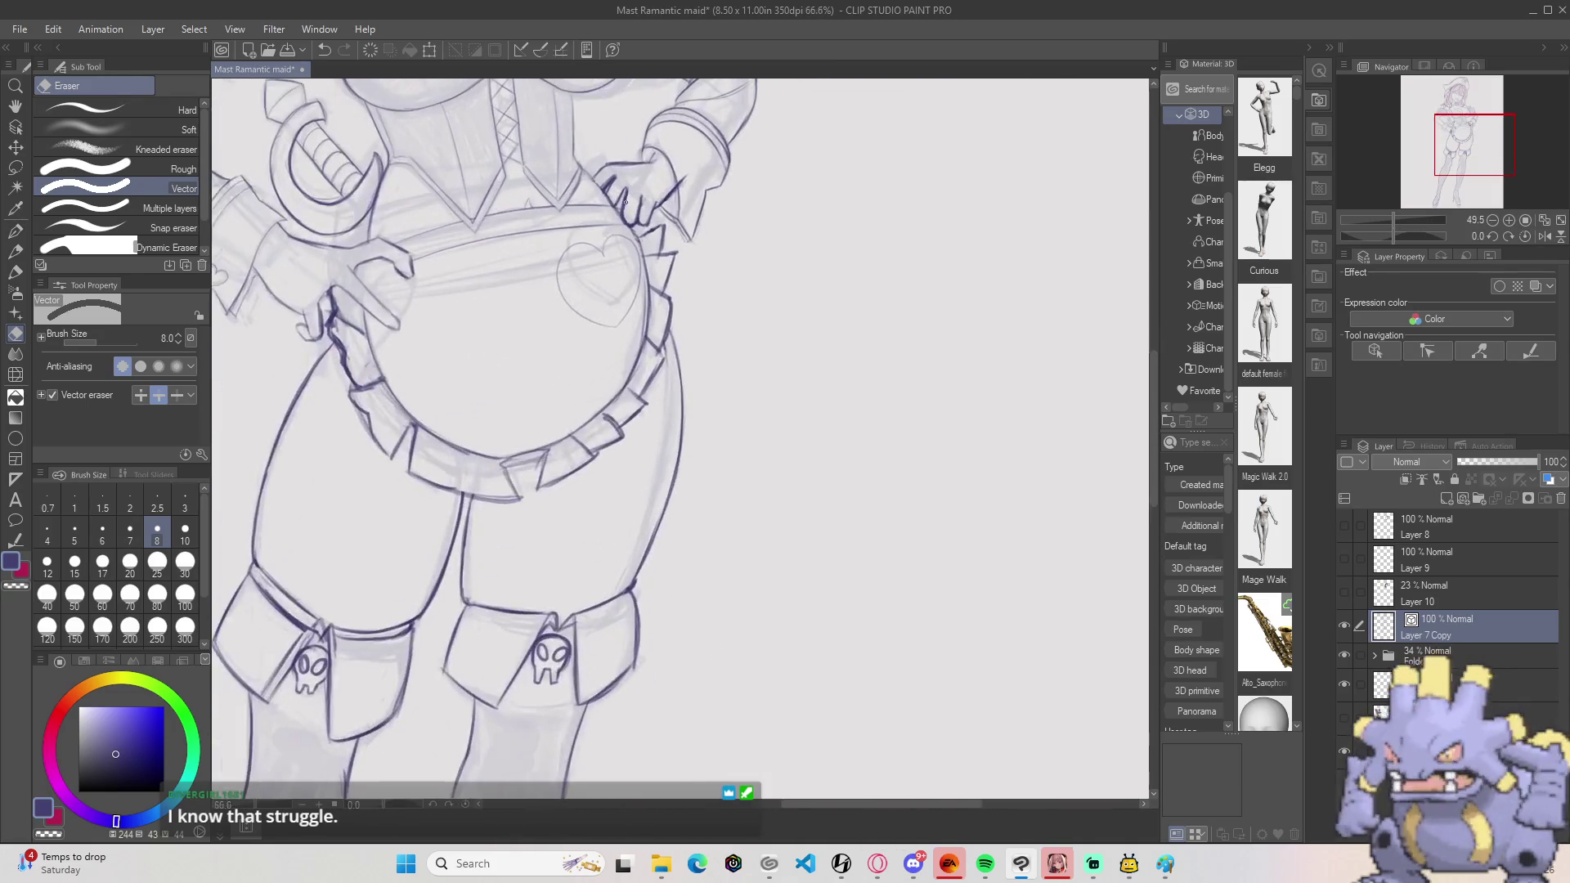
{"action": "scroll", "coordinate": [611, 254], "scroll_direction": "up", "scroll_amount": 4}
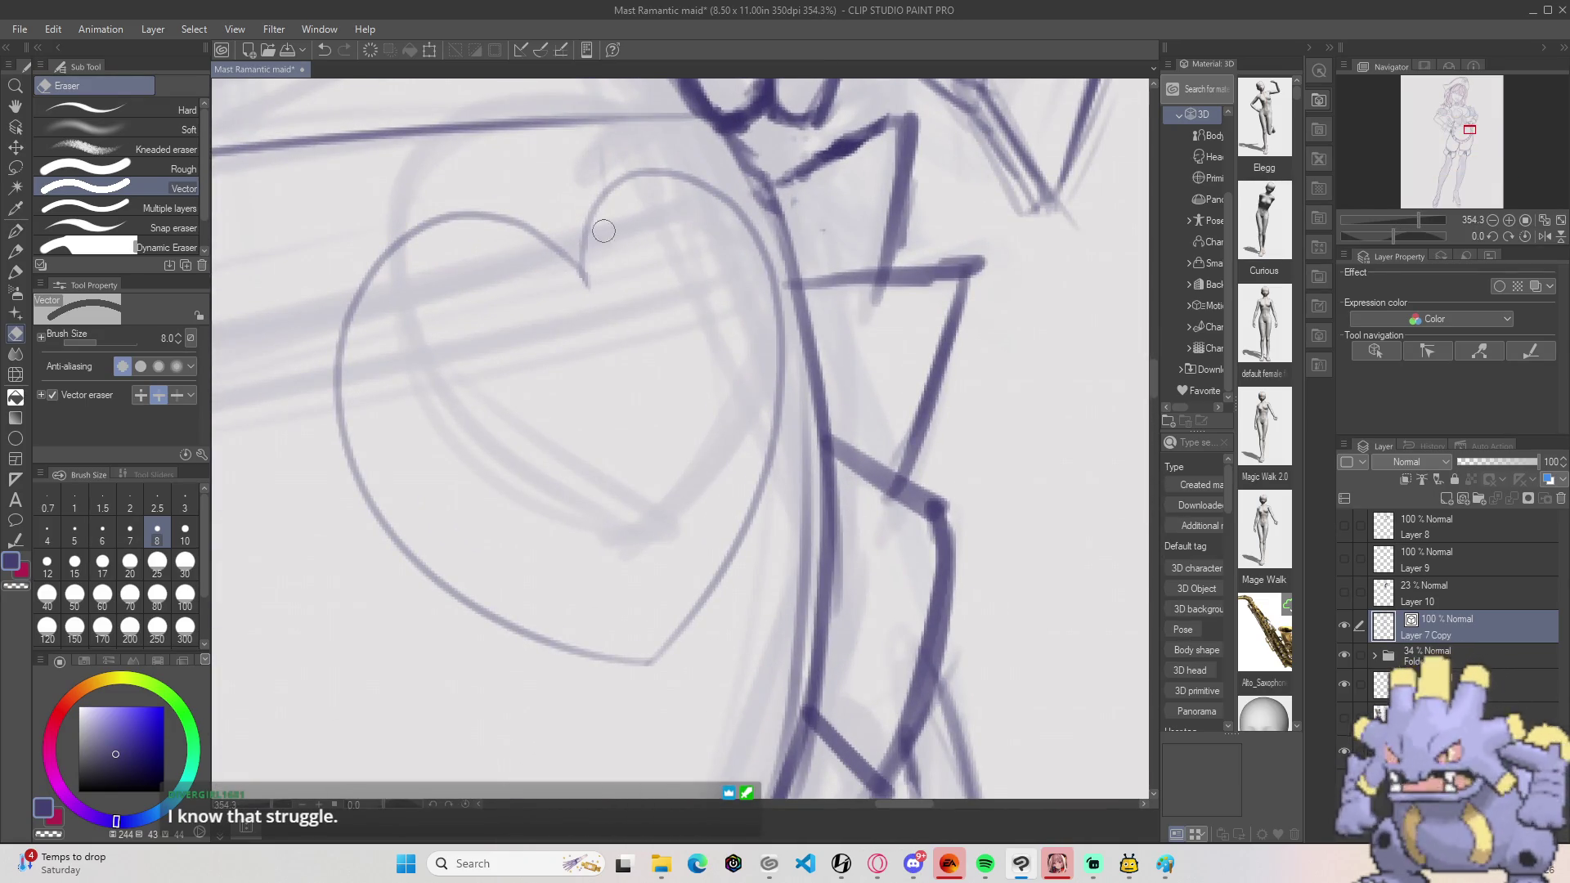
Step: Ink the heart's right lobe, tip and left side on the apron with the Lineart pen
{"action": "key", "text": "b"}
{"action": "mouse_move", "coordinate": [585, 287]}
{"action": "left_mouse_down"}
{"action": "mouse_move", "coordinate": [580, 245]}
{"action": "mouse_move", "coordinate": [622, 178]}
{"action": "mouse_move", "coordinate": [695, 204]}
{"action": "mouse_move", "coordinate": [650, 170]}
{"action": "mouse_move", "coordinate": [753, 217]}
{"action": "mouse_move", "coordinate": [759, 448]}
{"action": "left_mouse_up"}
{"action": "mouse_move", "coordinate": [648, 664]}
{"action": "left_mouse_down"}
{"action": "mouse_move", "coordinate": [705, 595]}
{"action": "mouse_move", "coordinate": [779, 384]}
{"action": "mouse_move", "coordinate": [778, 295]}
{"action": "mouse_move", "coordinate": [733, 206]}
{"action": "mouse_move", "coordinate": [763, 346]}
{"action": "mouse_move", "coordinate": [715, 565]}
{"action": "left_mouse_up"}
{"action": "mouse_move", "coordinate": [435, 582]}
{"action": "left_mouse_down"}
{"action": "mouse_move", "coordinate": [368, 508]}
{"action": "mouse_move", "coordinate": [483, 621]}
{"action": "mouse_move", "coordinate": [646, 661]}
{"action": "left_mouse_up"}
{"action": "mouse_move", "coordinate": [413, 536]}
{"action": "left_mouse_down"}
{"action": "mouse_move", "coordinate": [403, 548]}
{"action": "mouse_move", "coordinate": [352, 491]}
{"action": "mouse_move", "coordinate": [367, 479]}
{"action": "mouse_move", "coordinate": [348, 397]}
{"action": "mouse_move", "coordinate": [351, 316]}
{"action": "mouse_move", "coordinate": [422, 243]}
{"action": "left_mouse_up"}
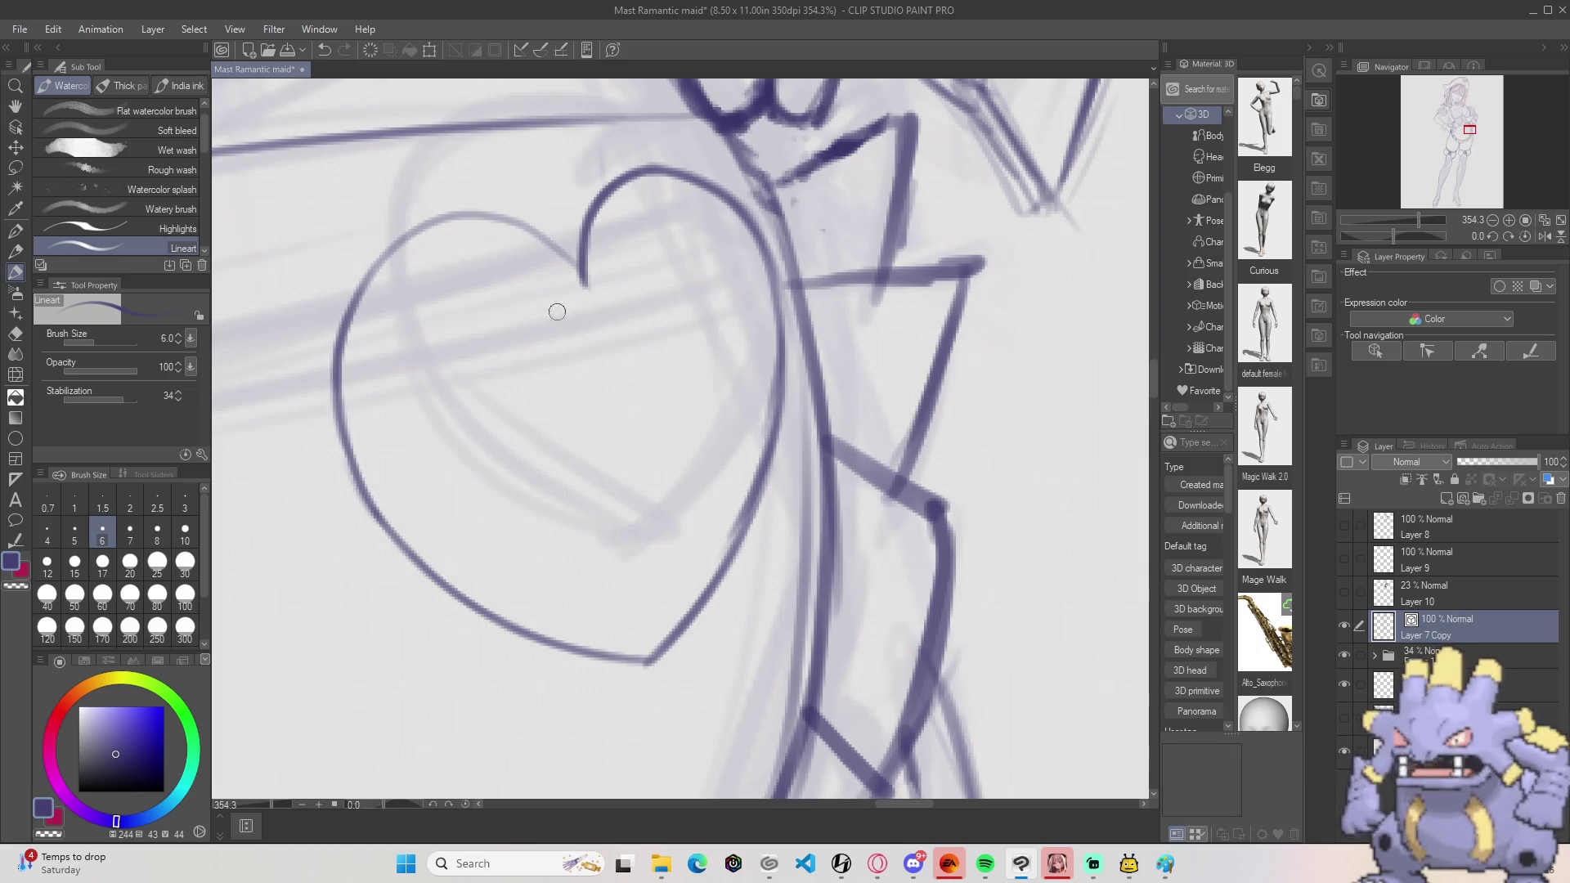
{"action": "mouse_move", "coordinate": [571, 332]}
{"action": "left_mouse_down"}
{"action": "mouse_move", "coordinate": [597, 389]}
{"action": "mouse_move", "coordinate": [660, 385]}
{"action": "left_mouse_up"}
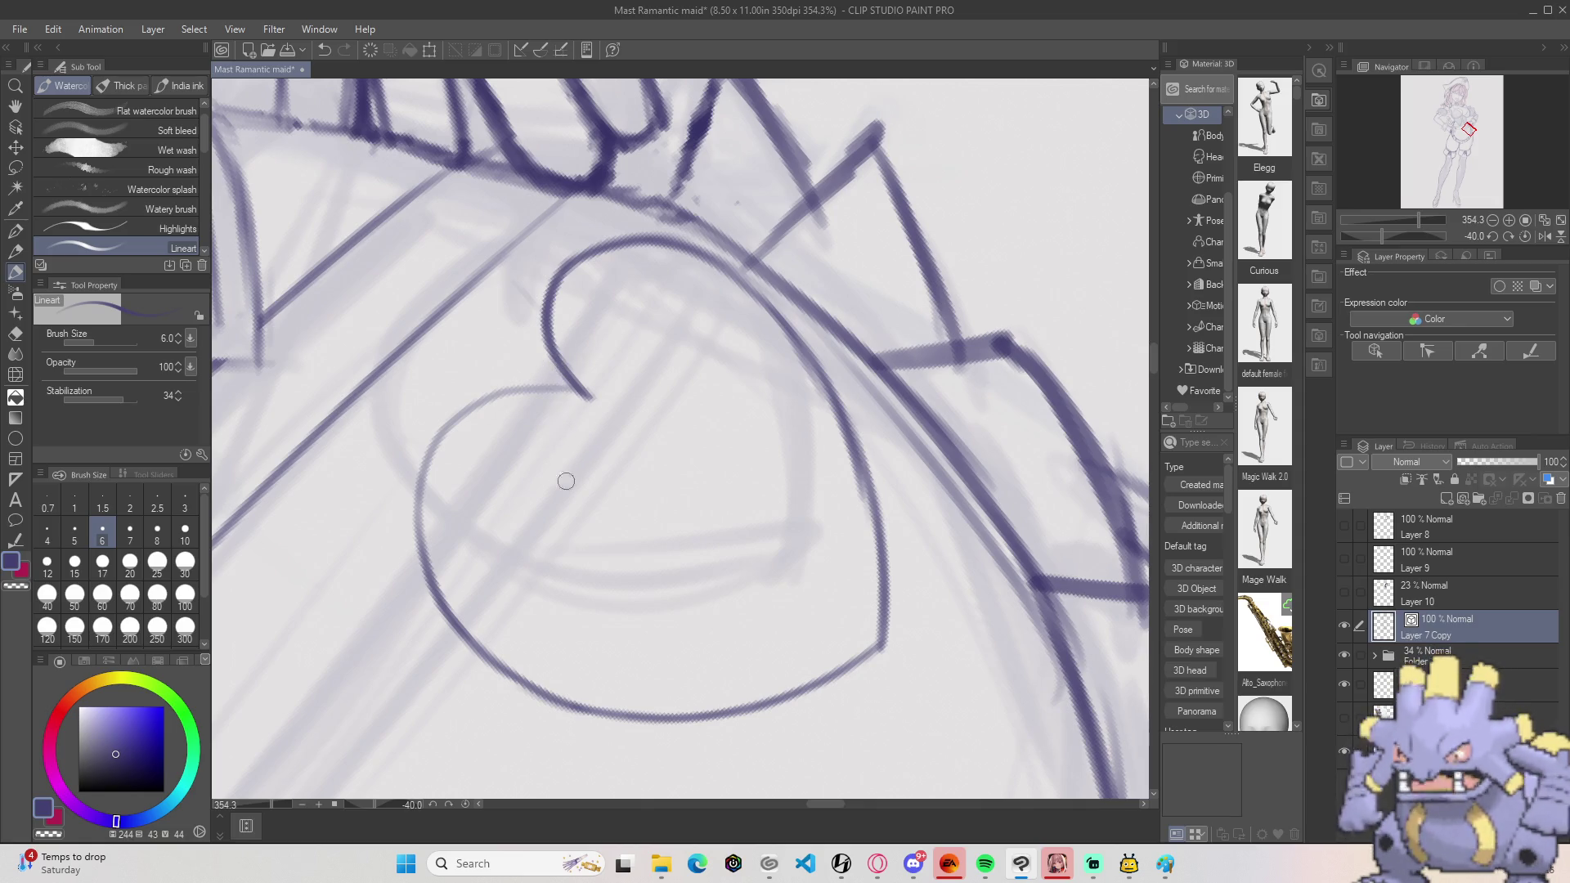
{"action": "mouse_move", "coordinate": [427, 581]}
{"action": "left_mouse_down"}
{"action": "mouse_move", "coordinate": [421, 466]}
{"action": "mouse_move", "coordinate": [448, 426]}
{"action": "mouse_move", "coordinate": [523, 387]}
{"action": "mouse_move", "coordinate": [590, 399]}
{"action": "left_mouse_up"}
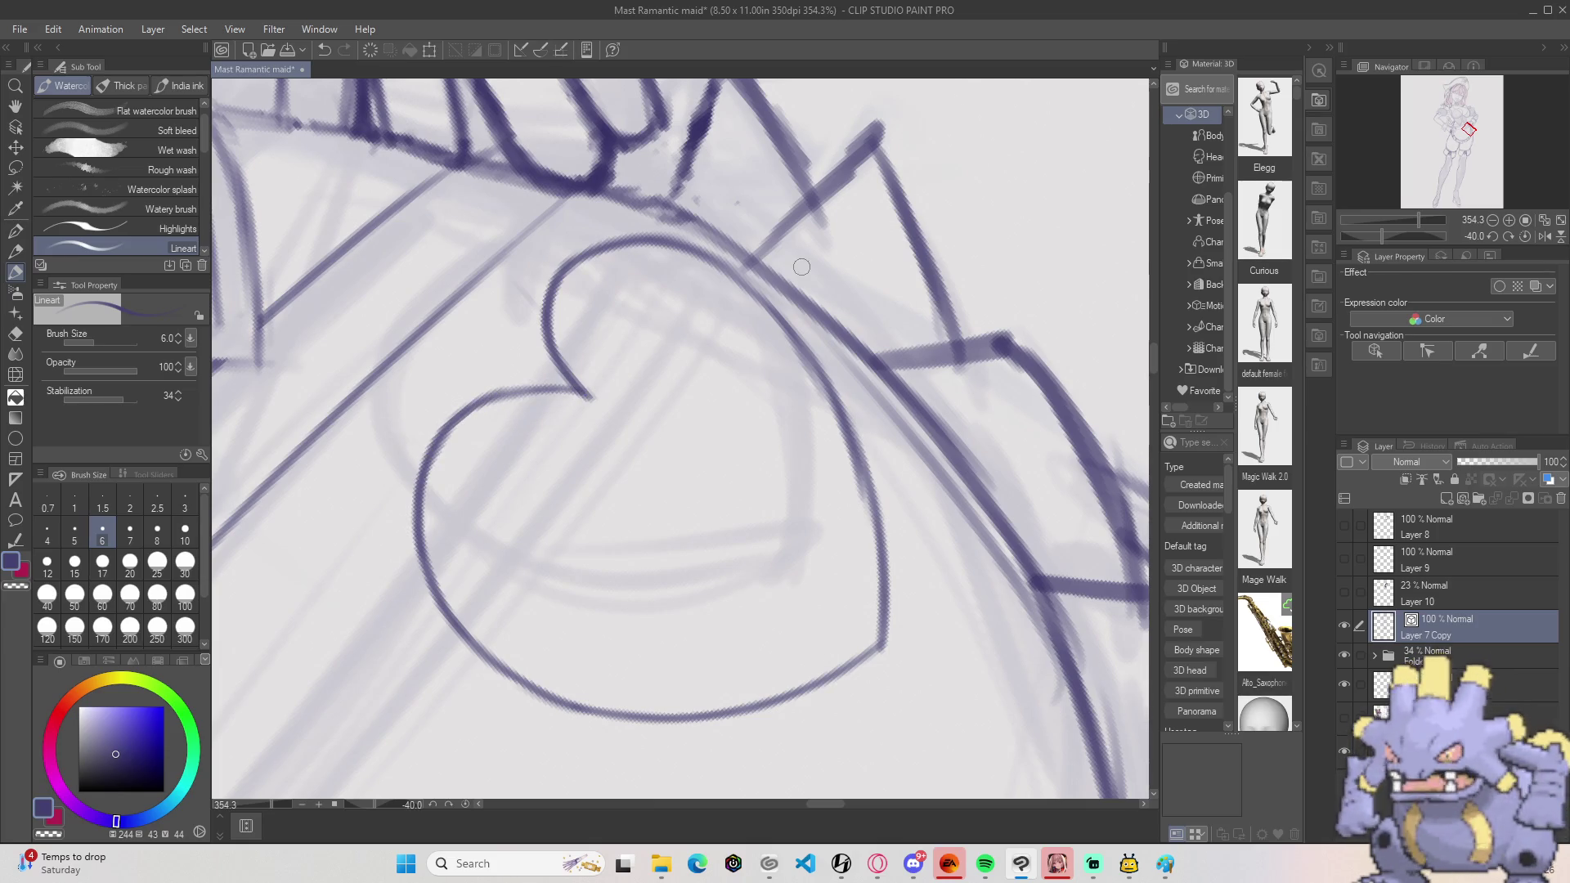
Step: Add a hook at the heart's point and a second line along its left curve
{"action": "scroll", "coordinate": [801, 266], "scroll_direction": "down", "scroll_amount": 5}
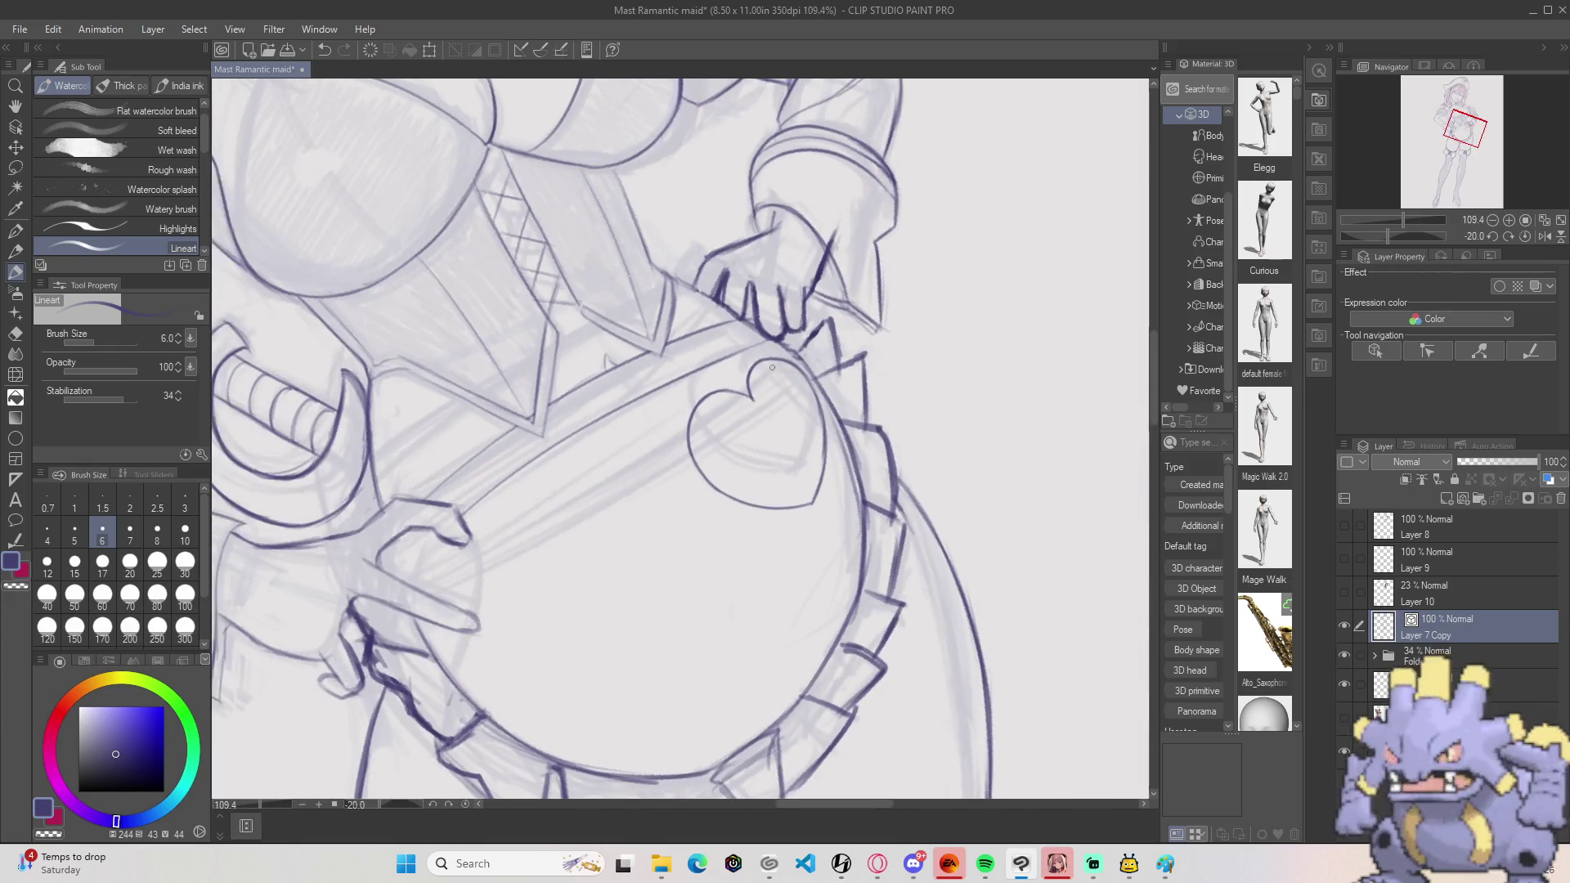
{"action": "scroll", "coordinate": [772, 367], "scroll_direction": "up", "scroll_amount": 7}
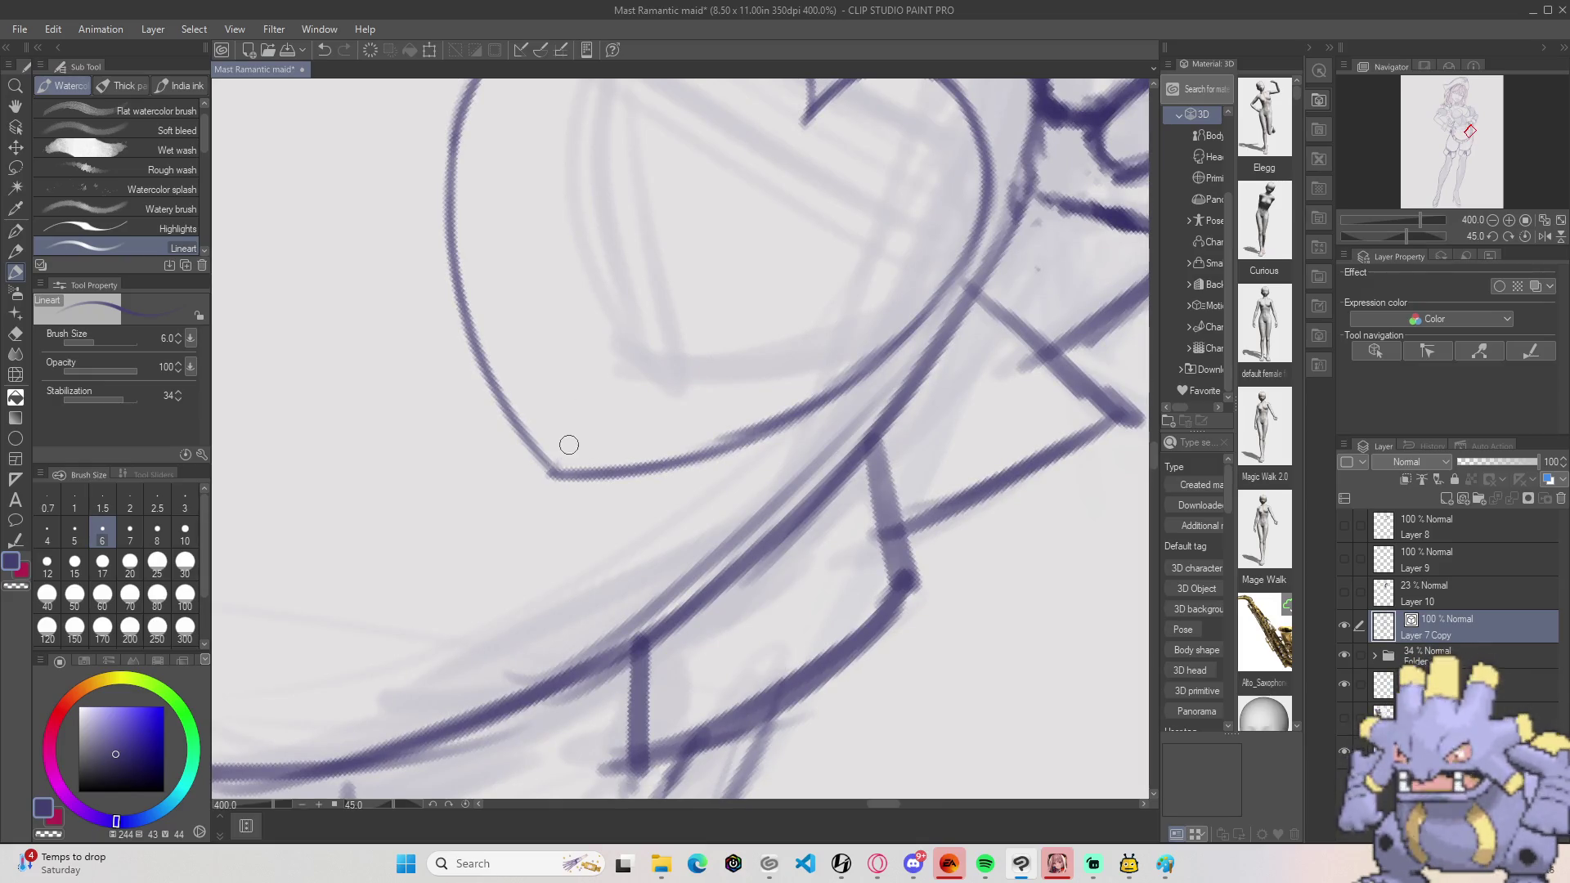
{"action": "left_click_drag", "start_coordinate": [550, 473], "coordinate": [566, 456]}
{"action": "mouse_move", "coordinate": [524, 397]}
{"action": "left_mouse_down"}
{"action": "mouse_move", "coordinate": [564, 462]}
{"action": "mouse_move", "coordinate": [481, 327]}
{"action": "mouse_move", "coordinate": [474, 155]}
{"action": "mouse_move", "coordinate": [483, 337]}
{"action": "left_mouse_up"}
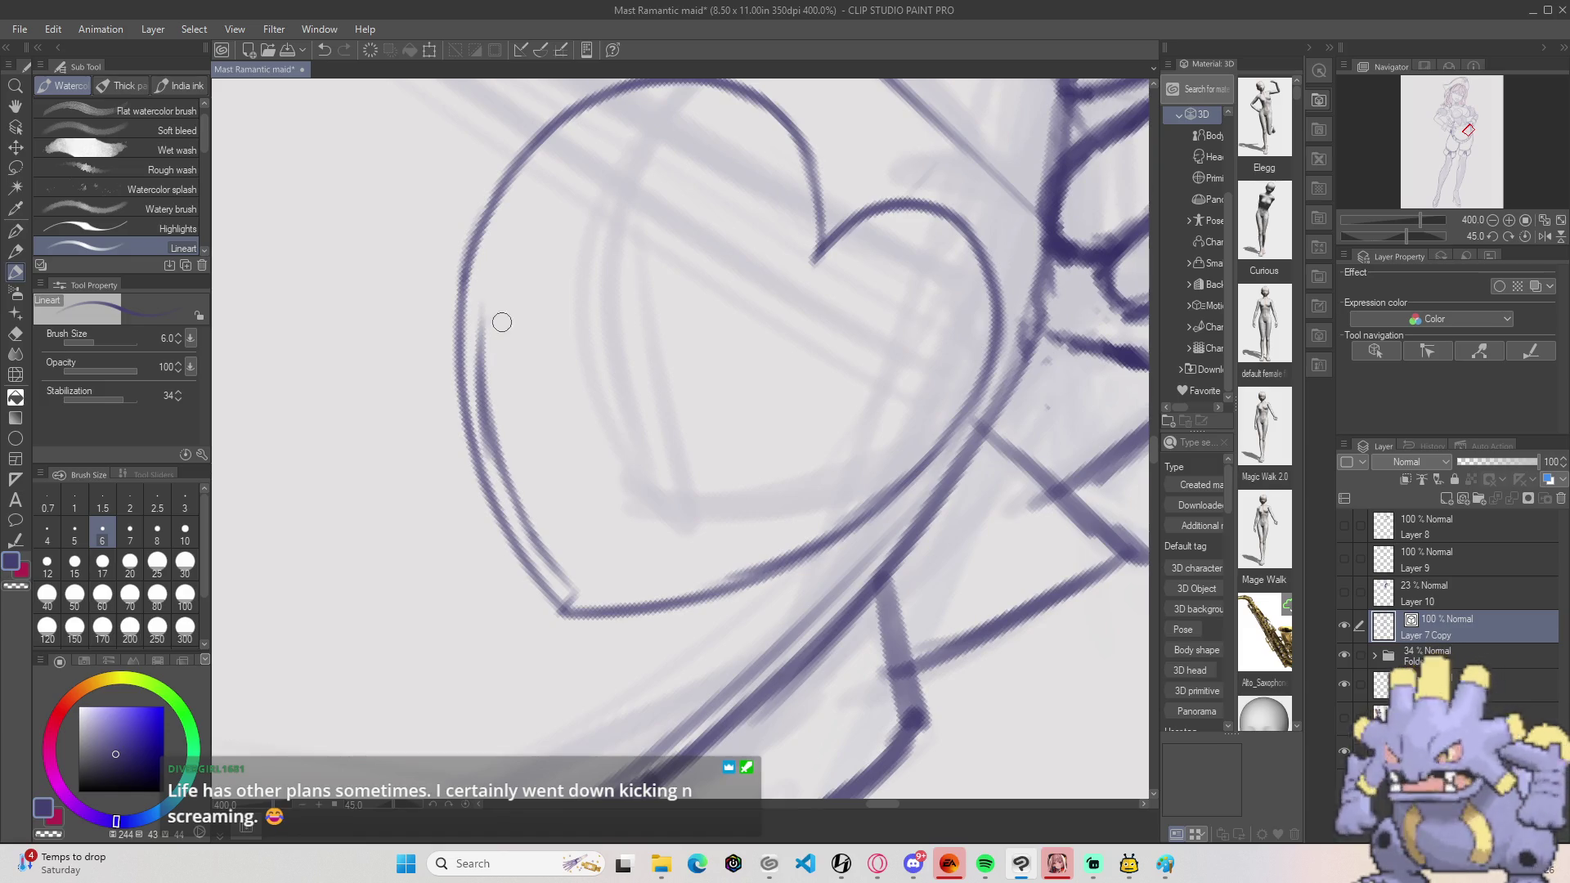
{"action": "left_click_drag", "start_coordinate": [486, 401], "coordinate": [491, 262]}
{"action": "mouse_move", "coordinate": [482, 350]}
{"action": "left_mouse_down"}
{"action": "mouse_move", "coordinate": [480, 263]}
{"action": "mouse_move", "coordinate": [543, 164]}
{"action": "mouse_move", "coordinate": [589, 308]}
{"action": "left_mouse_up"}
Step: Undo the doubled heart strokes, then begin a freehand lasso around the heart
{"action": "key", "text": "minus"}
{"action": "key", "text": "ctrl+z"}
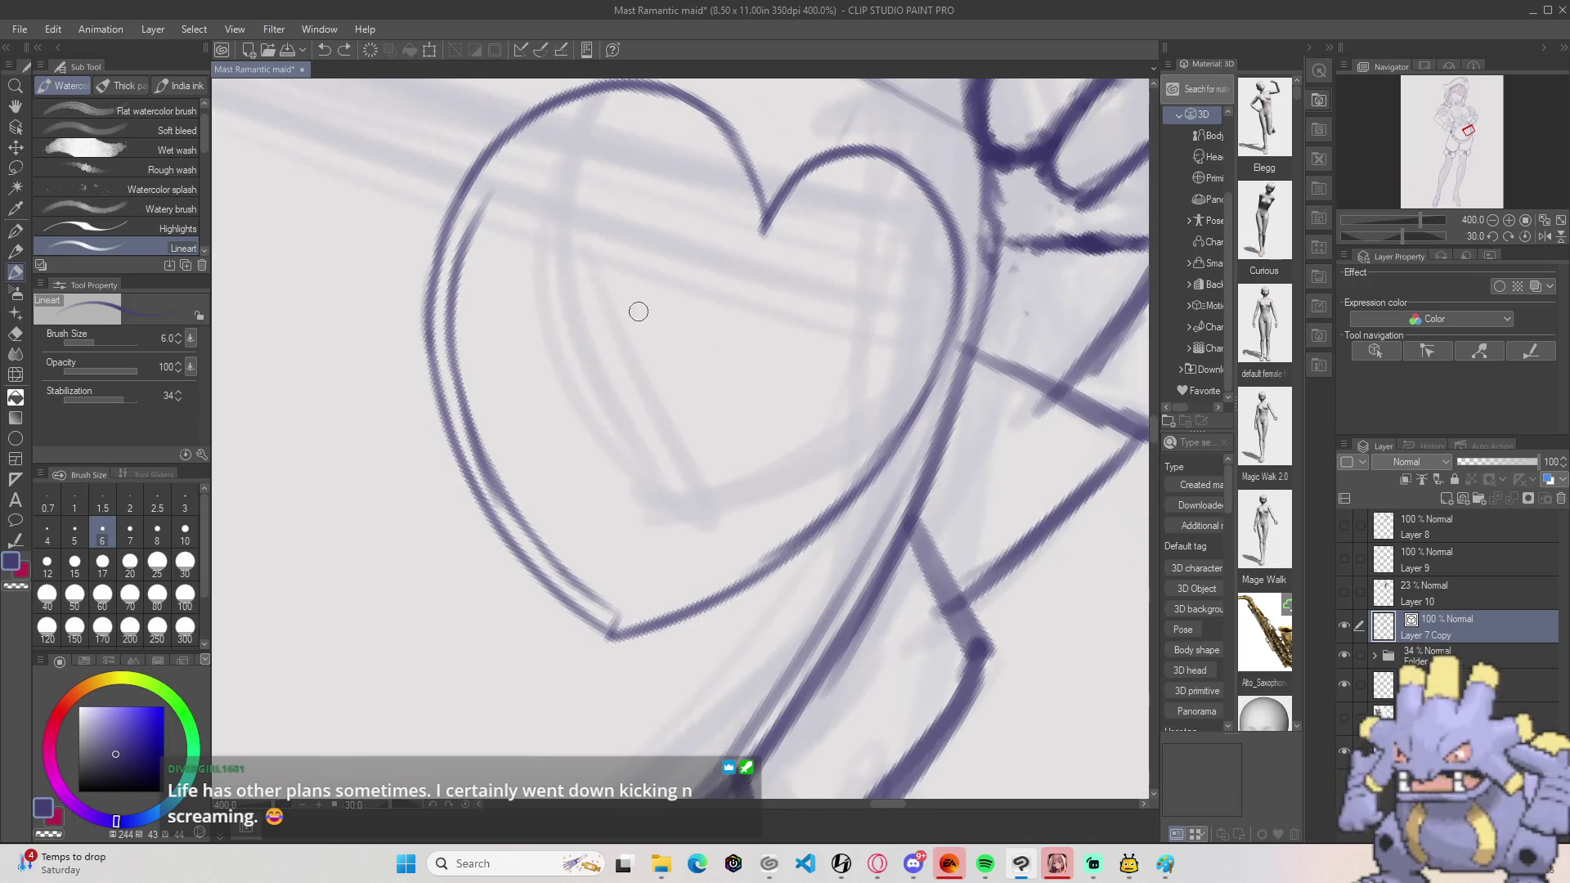
{"action": "key", "text": "ctrl+z"}
{"action": "key", "text": "ctrl+z"}
{"action": "key", "text": "minus"}
{"action": "scroll", "coordinate": [648, 222], "scroll_direction": "down", "scroll_amount": 3}
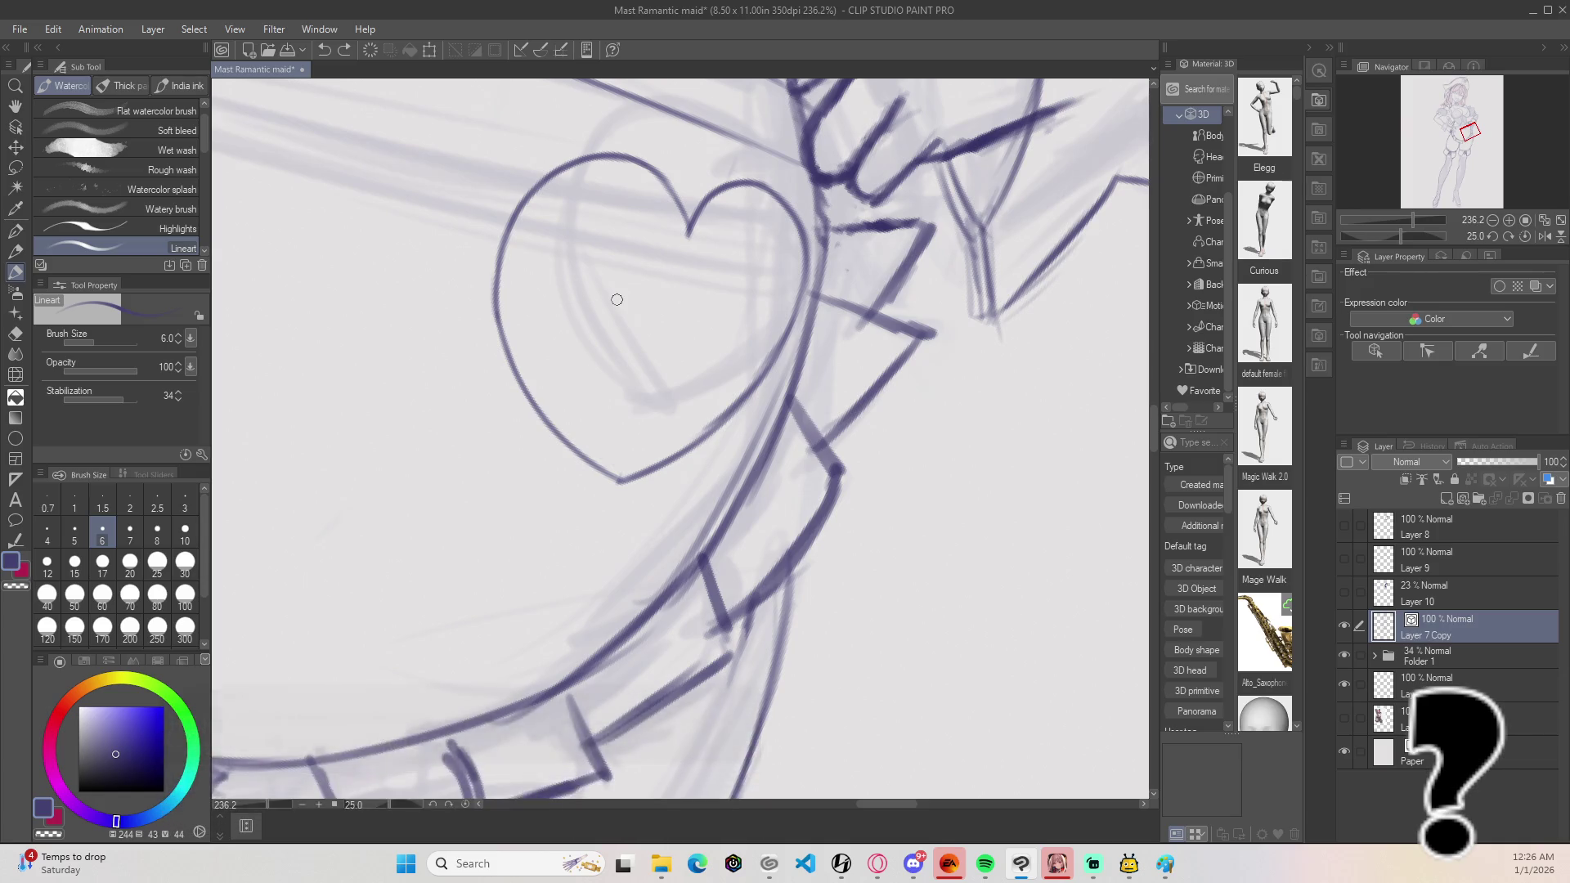
{"action": "key", "text": "minus"}
{"action": "key", "text": "m"}
{"action": "mouse_move", "coordinate": [566, 527]}
{"action": "left_mouse_down"}
{"action": "mouse_move", "coordinate": [773, 384]}
{"action": "mouse_move", "coordinate": [800, 220]}
{"action": "left_mouse_up"}
Step: Copy the lassoed heart, paste it, shrink the copy to 87% inside the original, and deselect
{"action": "mouse_move", "coordinate": [773, 162]}
{"action": "left_mouse_down"}
{"action": "mouse_move", "coordinate": [402, 286]}
{"action": "mouse_move", "coordinate": [582, 567]}
{"action": "left_mouse_up"}
{"action": "key", "text": "ctrl+c"}
{"action": "key", "text": "ctrl+v"}
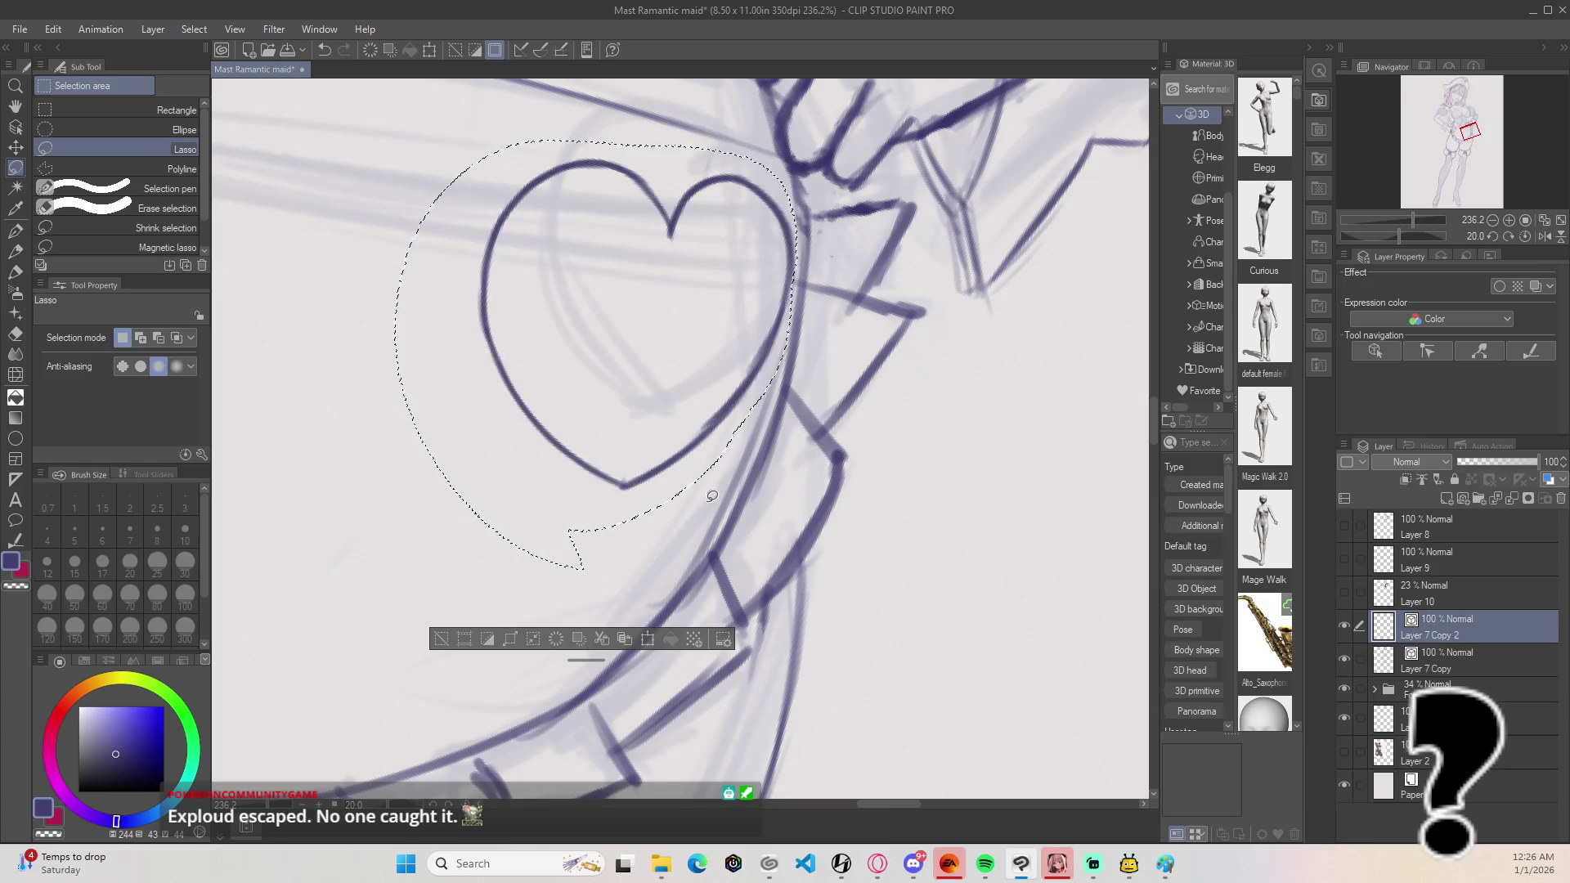
{"action": "key", "text": "ctrl+t"}
{"action": "mouse_move", "coordinate": [826, 198]}
{"action": "left_mouse_down"}
{"action": "mouse_move", "coordinate": [686, 339]}
{"action": "mouse_move", "coordinate": [740, 329]}
{"action": "mouse_move", "coordinate": [750, 293]}
{"action": "left_mouse_up"}
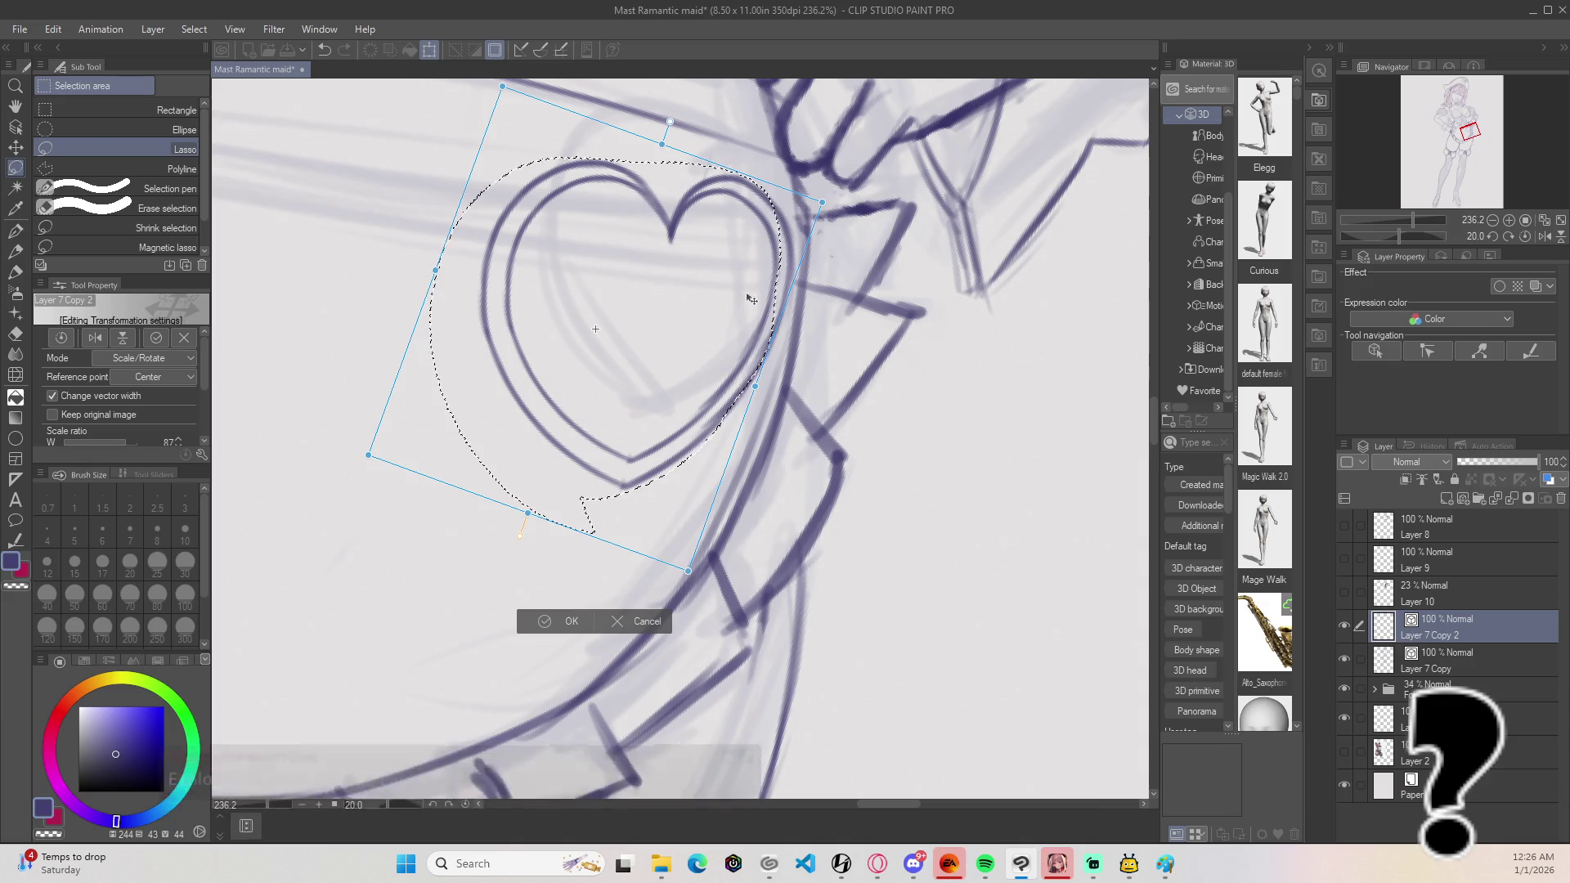
{"action": "key", "text": "Return"}
{"action": "key", "text": "ctrl+d"}
{"action": "scroll", "coordinate": [779, 259], "scroll_direction": "down", "scroll_amount": 5}
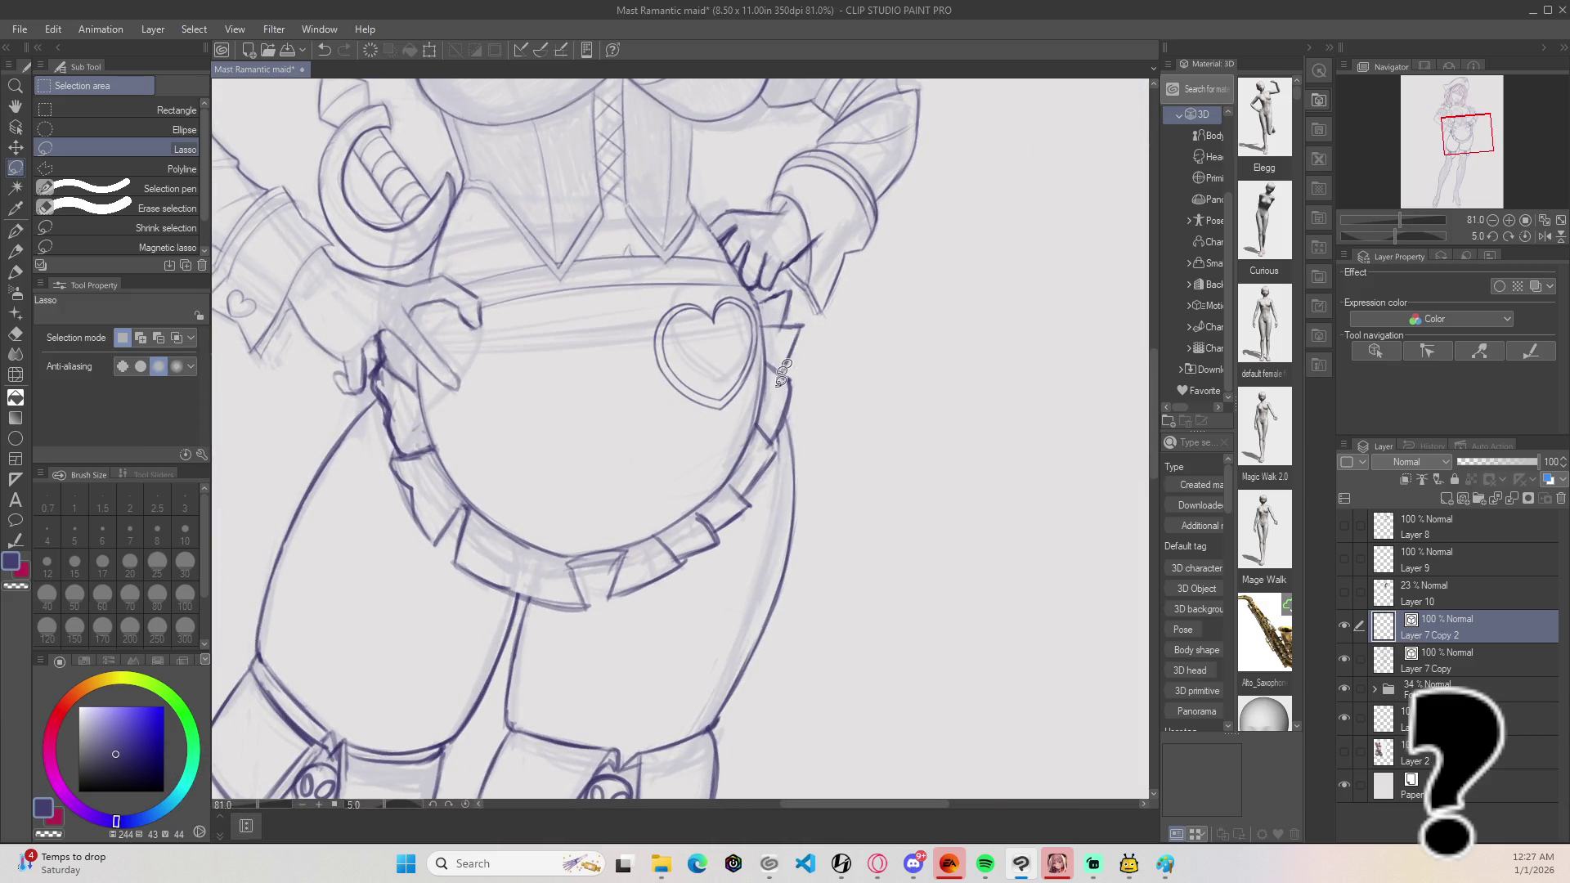
Step: Undo the stray curve beside the small heart and redraw the apron's lower arc as a longer stroke
{"action": "scroll", "coordinate": [742, 398], "scroll_direction": "left", "scroll_amount": 3}
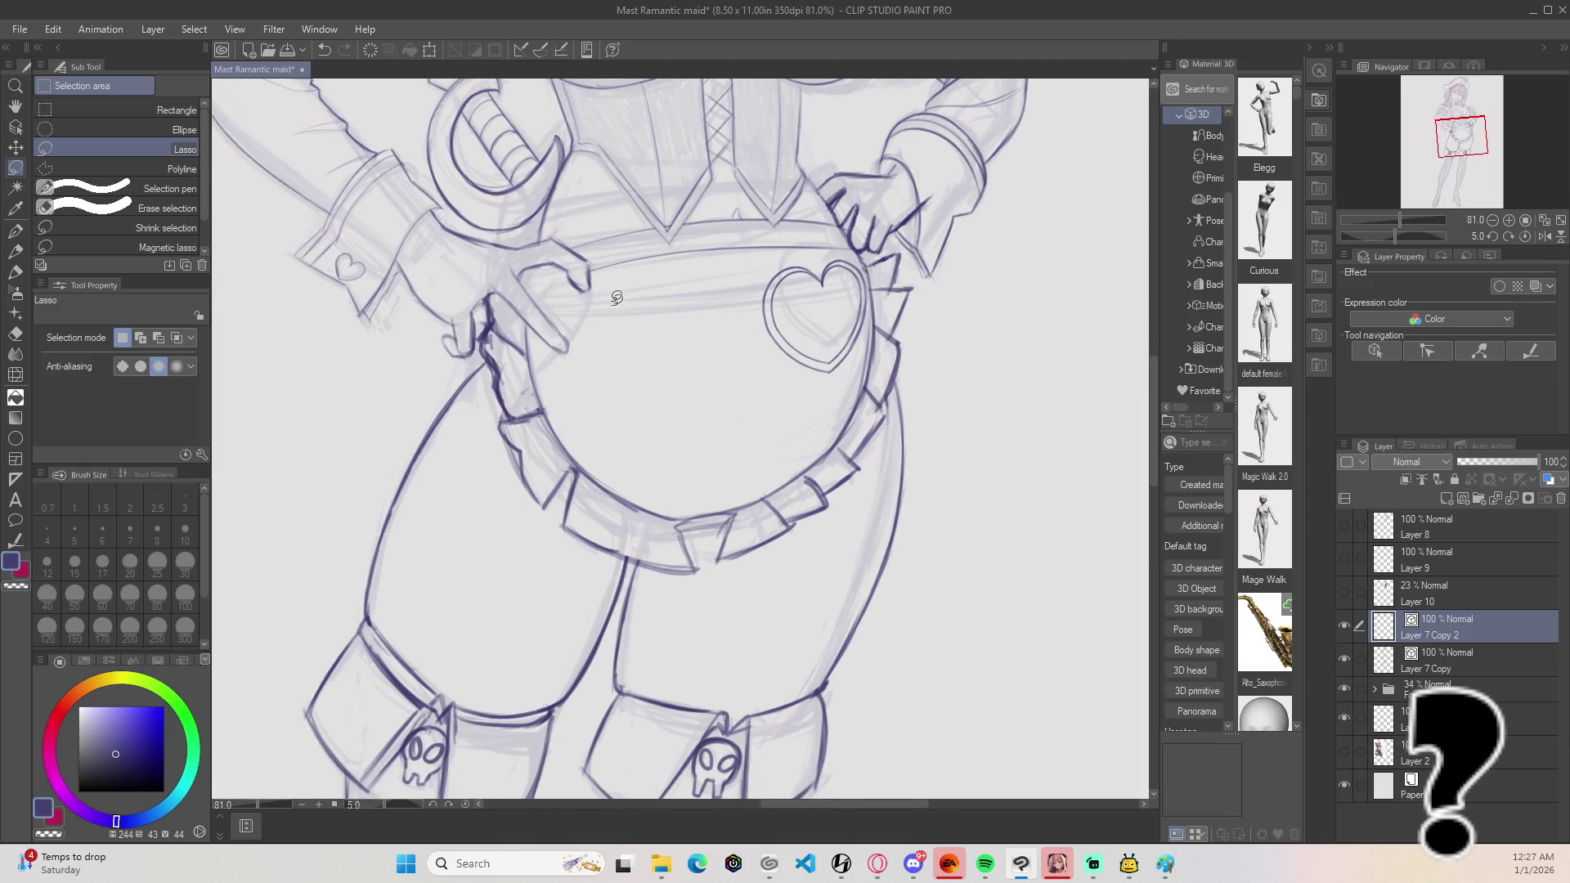
{"action": "key", "text": "b"}
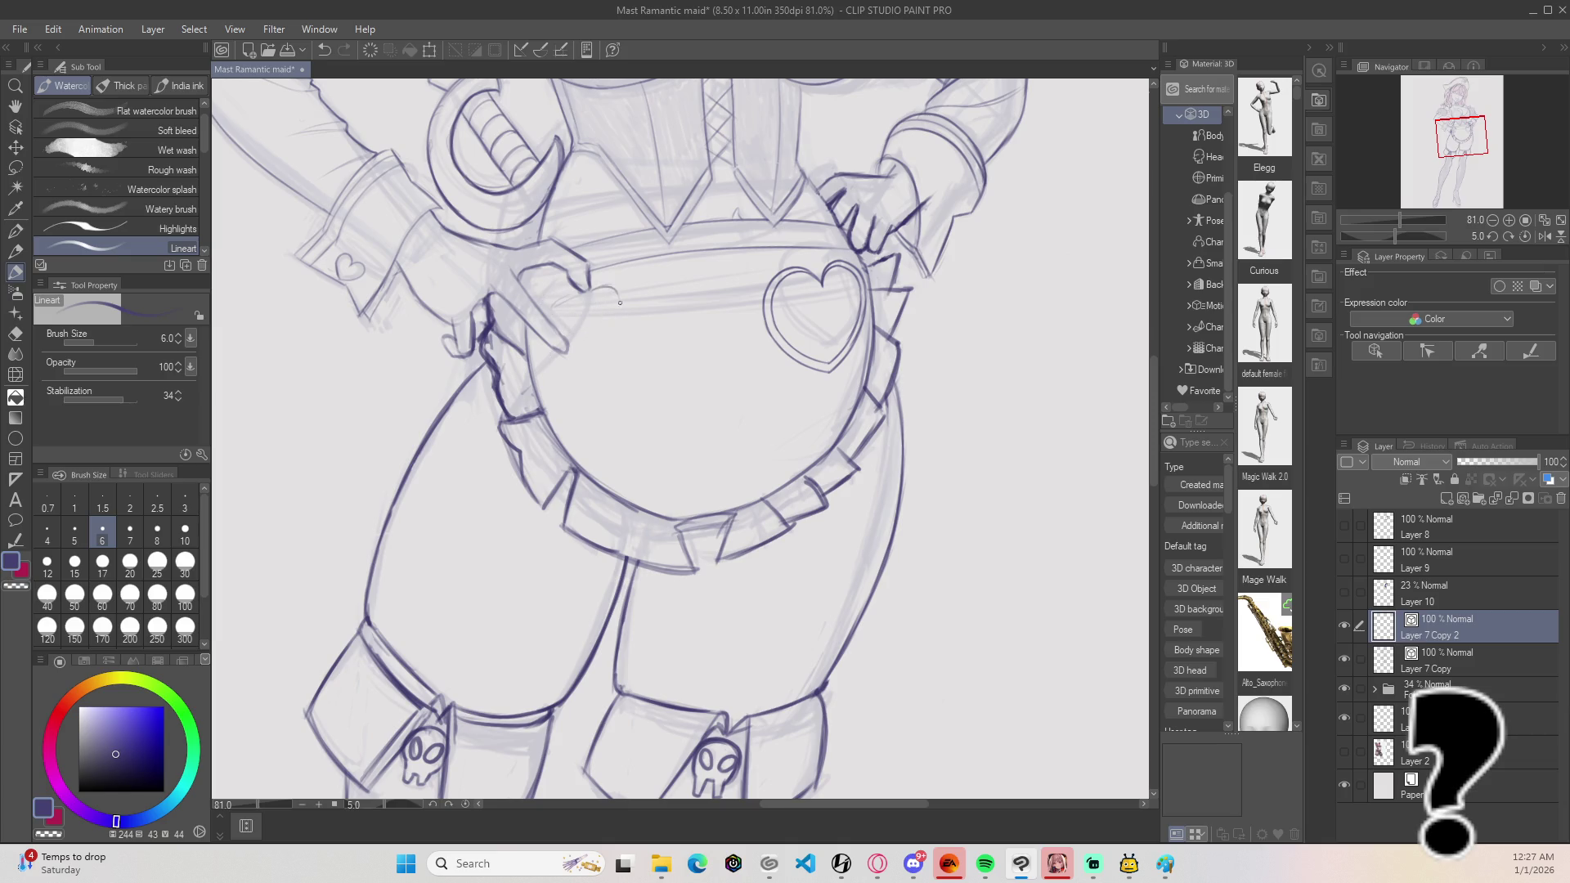
{"action": "key", "text": "ctrl+z"}
{"action": "key", "text": "ctrl+z"}
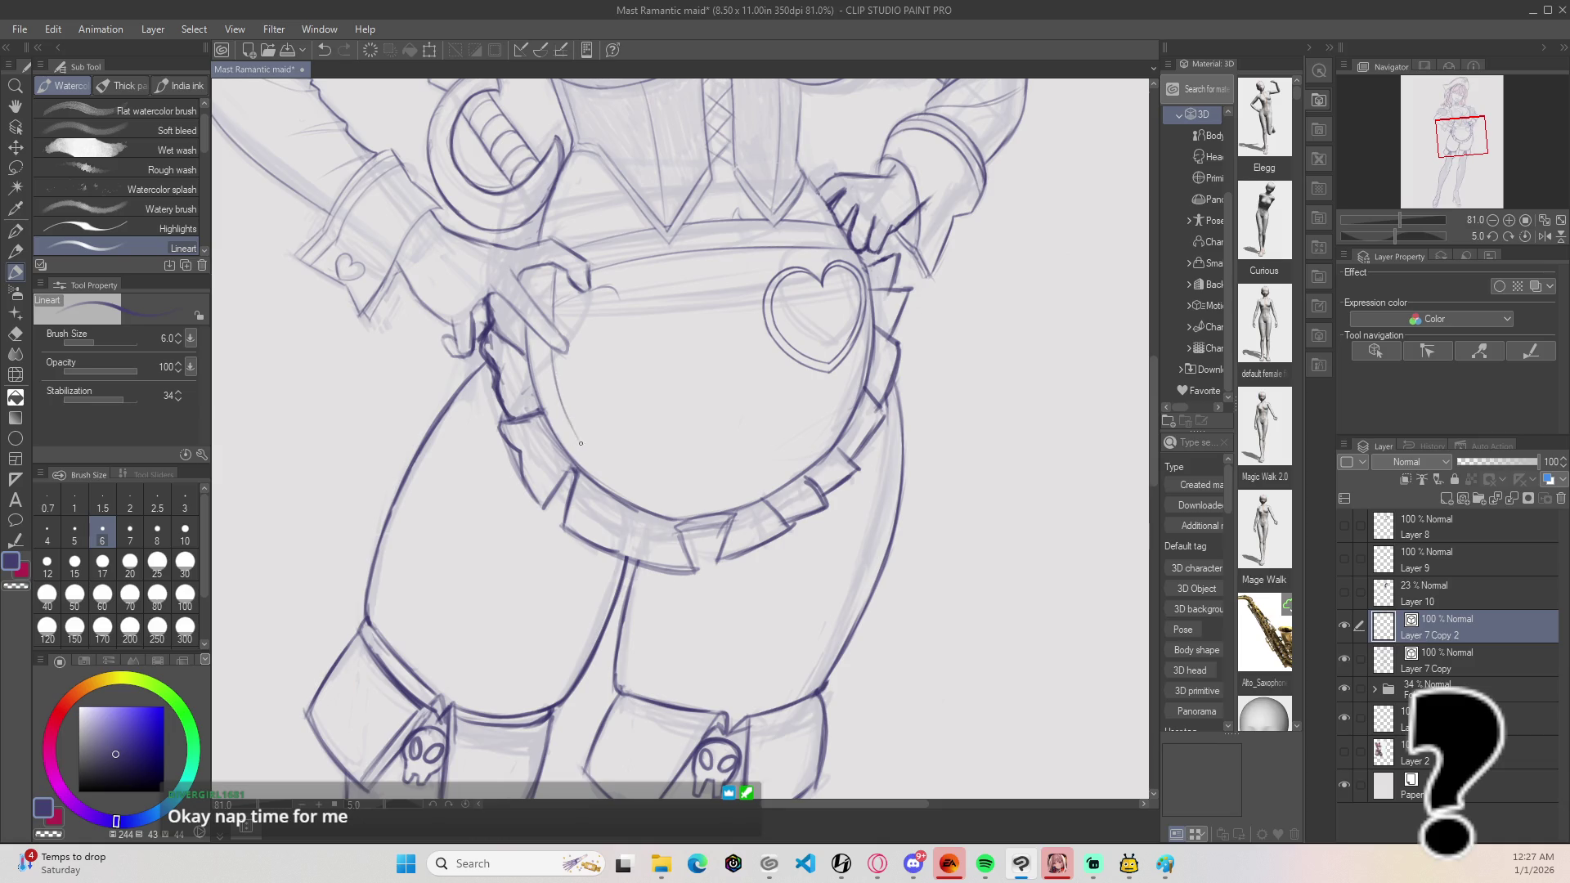
{"action": "left_click_drag", "start_coordinate": [560, 404], "coordinate": [628, 480]}
{"action": "mouse_move", "coordinate": [773, 350]}
{"action": "left_mouse_down"}
{"action": "mouse_move", "coordinate": [810, 319]}
{"action": "mouse_move", "coordinate": [697, 502]}
{"action": "left_mouse_up"}
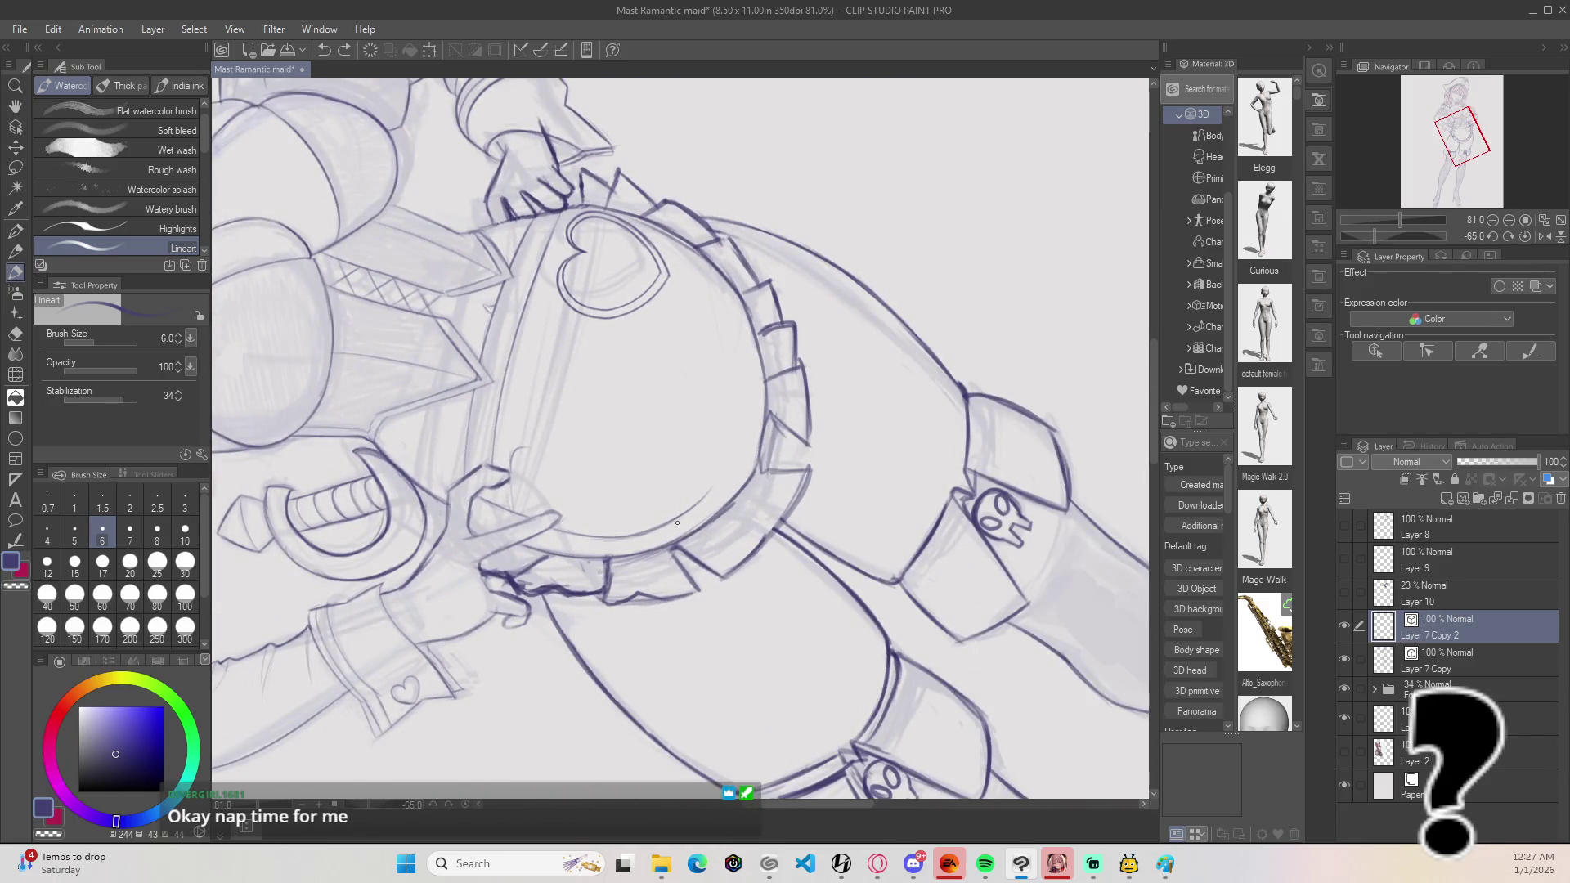
{"action": "key", "text": "ctrl+z"}
{"action": "left_click_drag", "start_coordinate": [736, 449], "coordinate": [704, 502]}
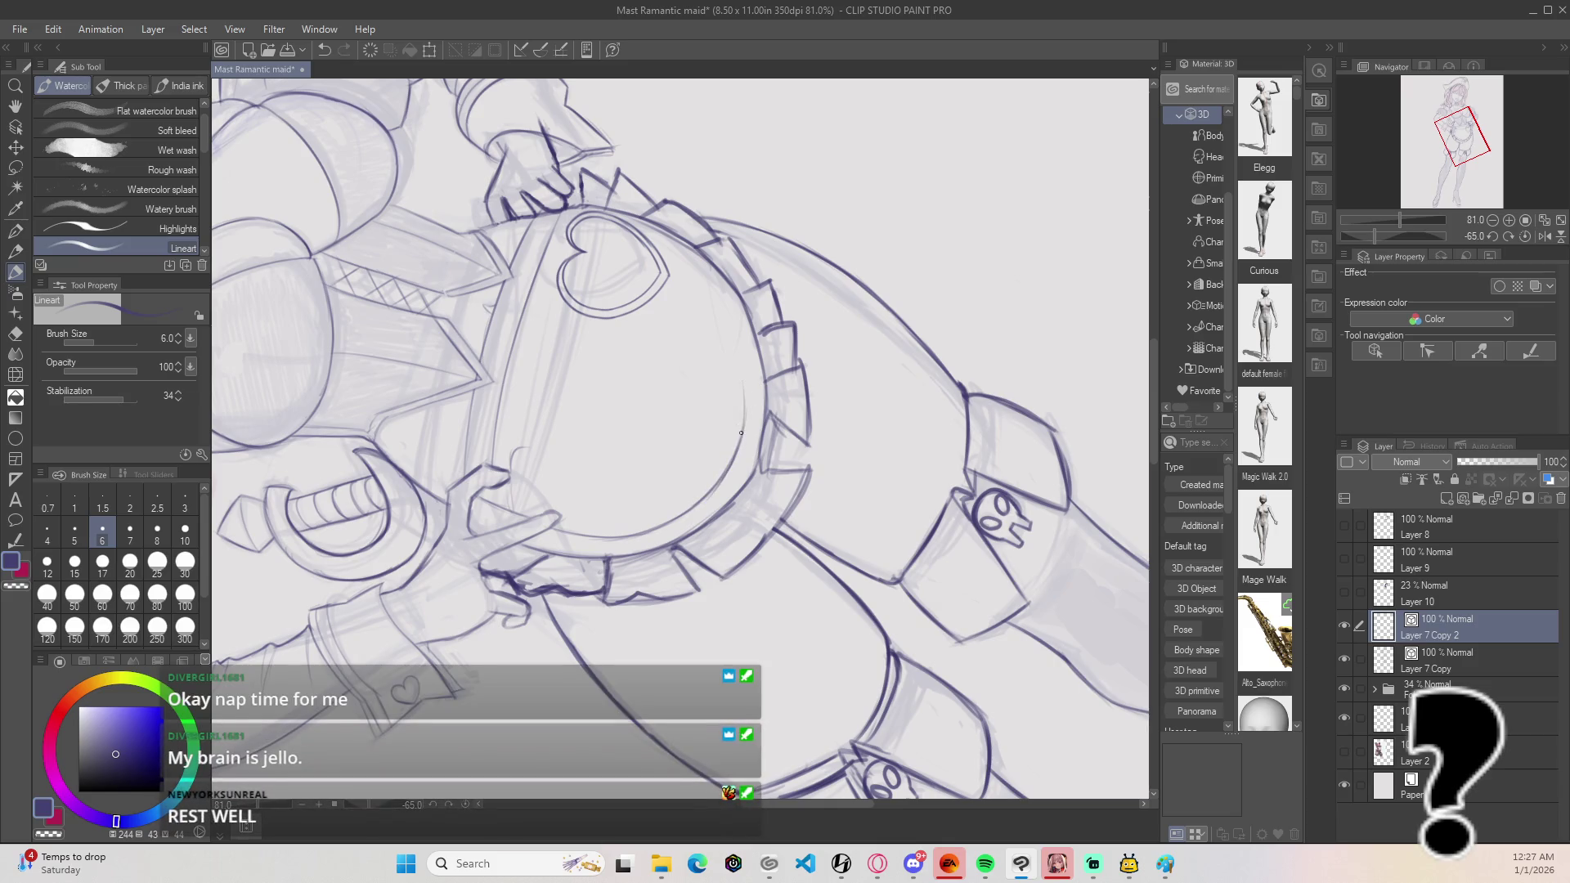
Step: Ink the apron's inner rim lines, tilting the view and undoing failed strokes
{"action": "left_click_drag", "start_coordinate": [708, 277], "coordinate": [743, 386]}
{"action": "key", "text": "ctrl+z"}
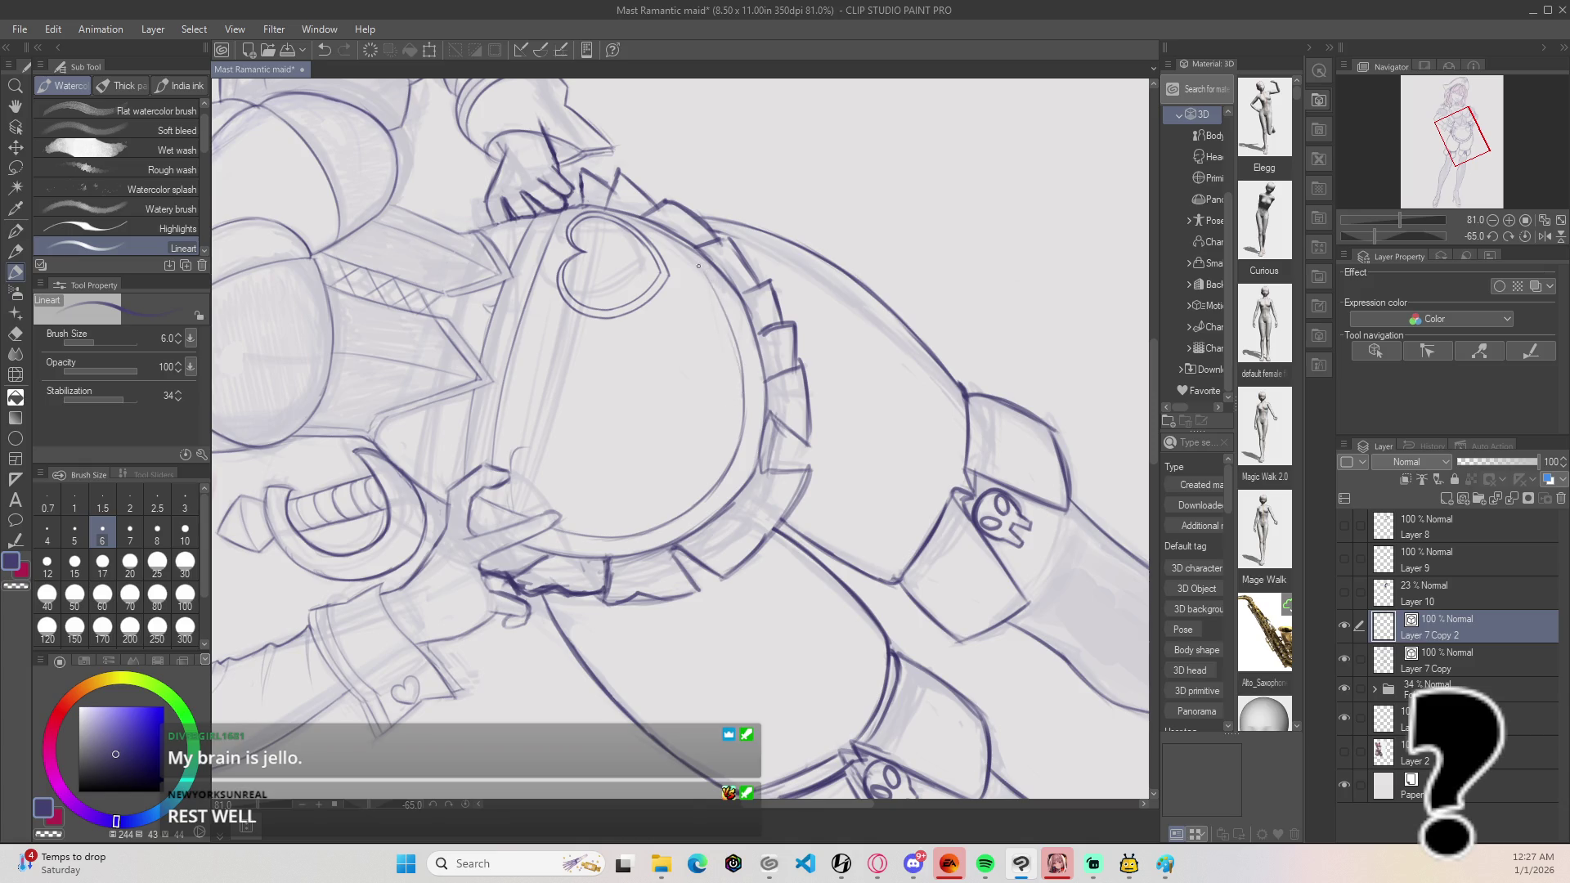
{"action": "key", "text": "asciicircum"}
{"action": "left_click_drag", "start_coordinate": [677, 214], "coordinate": [739, 300]}
{"action": "left_click_drag", "start_coordinate": [708, 245], "coordinate": [727, 280]}
{"action": "left_click_drag", "start_coordinate": [748, 333], "coordinate": [757, 437]}
{"action": "key", "text": "ctrl+z"}
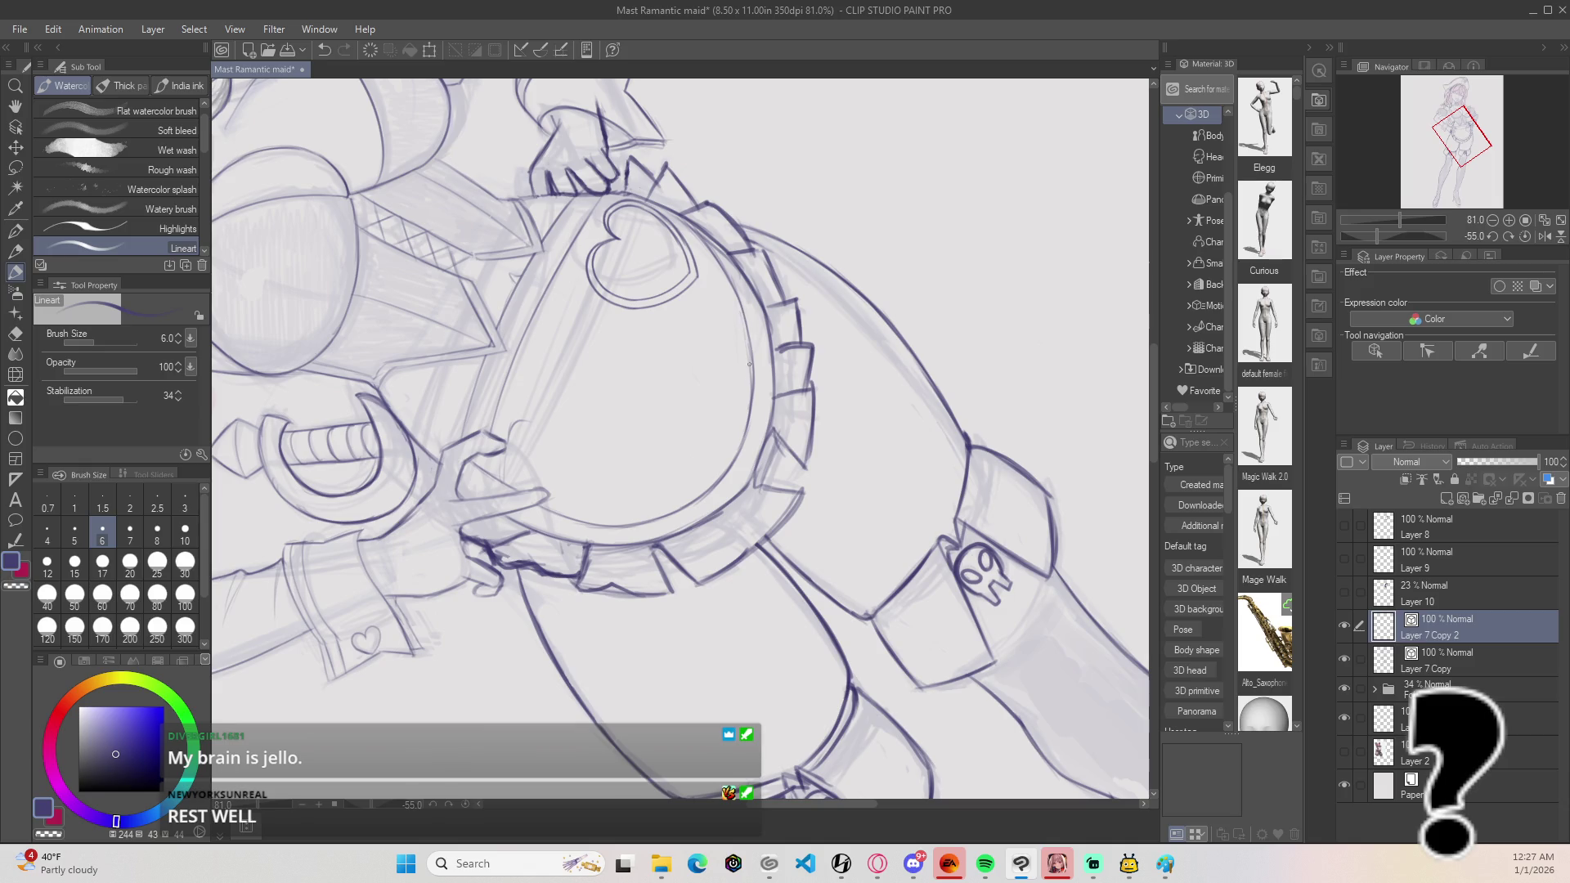
{"action": "left_click_drag", "start_coordinate": [612, 404], "coordinate": [546, 378]}
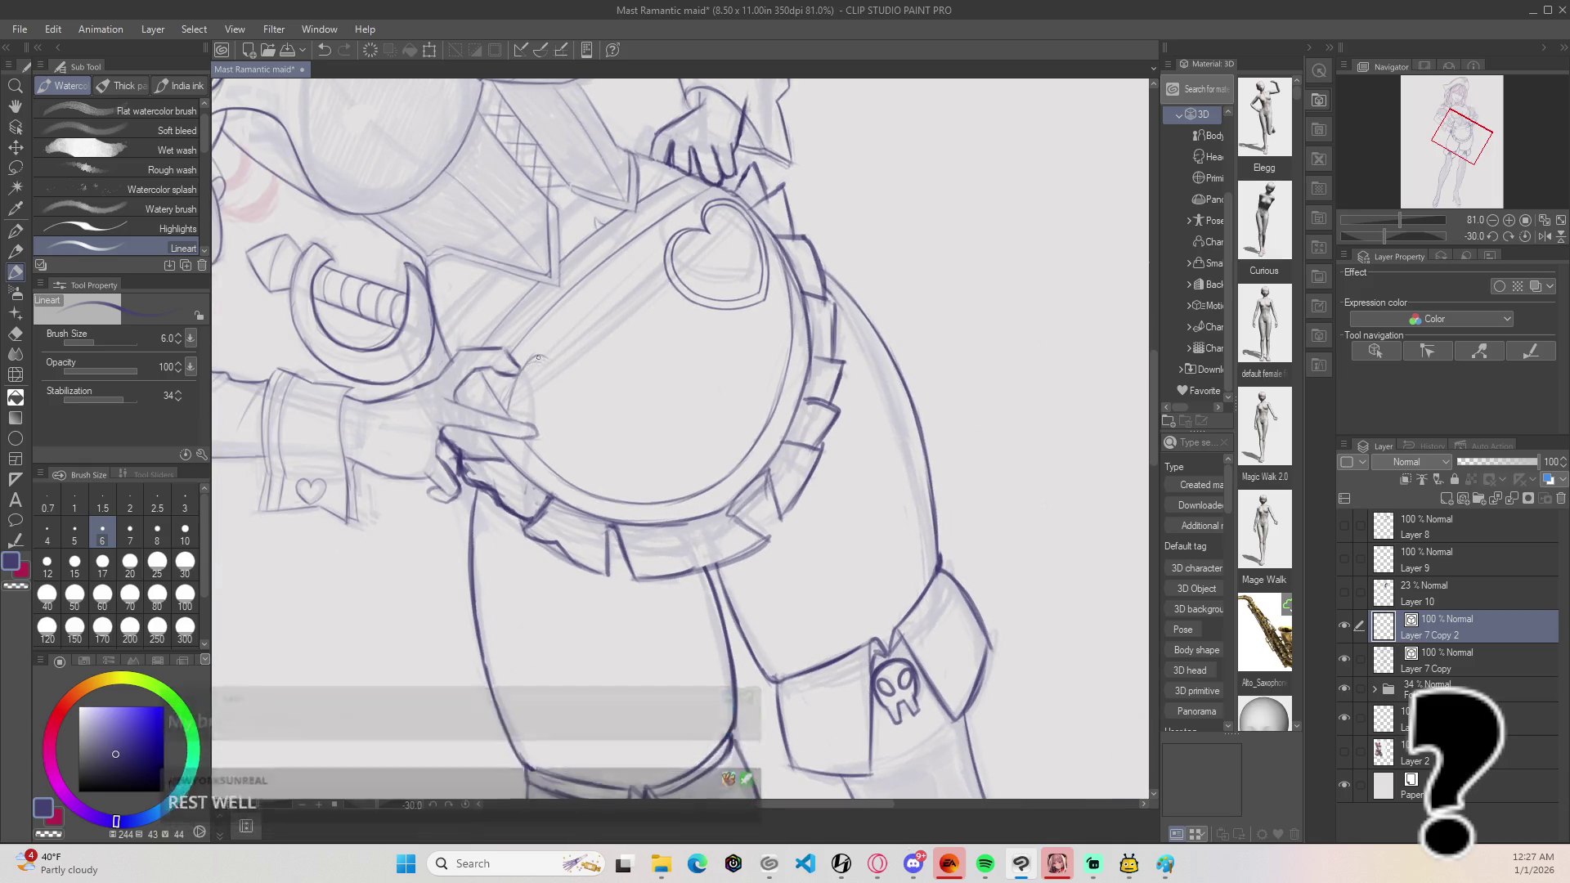
{"action": "left_click_drag", "start_coordinate": [552, 358], "coordinate": [560, 475]}
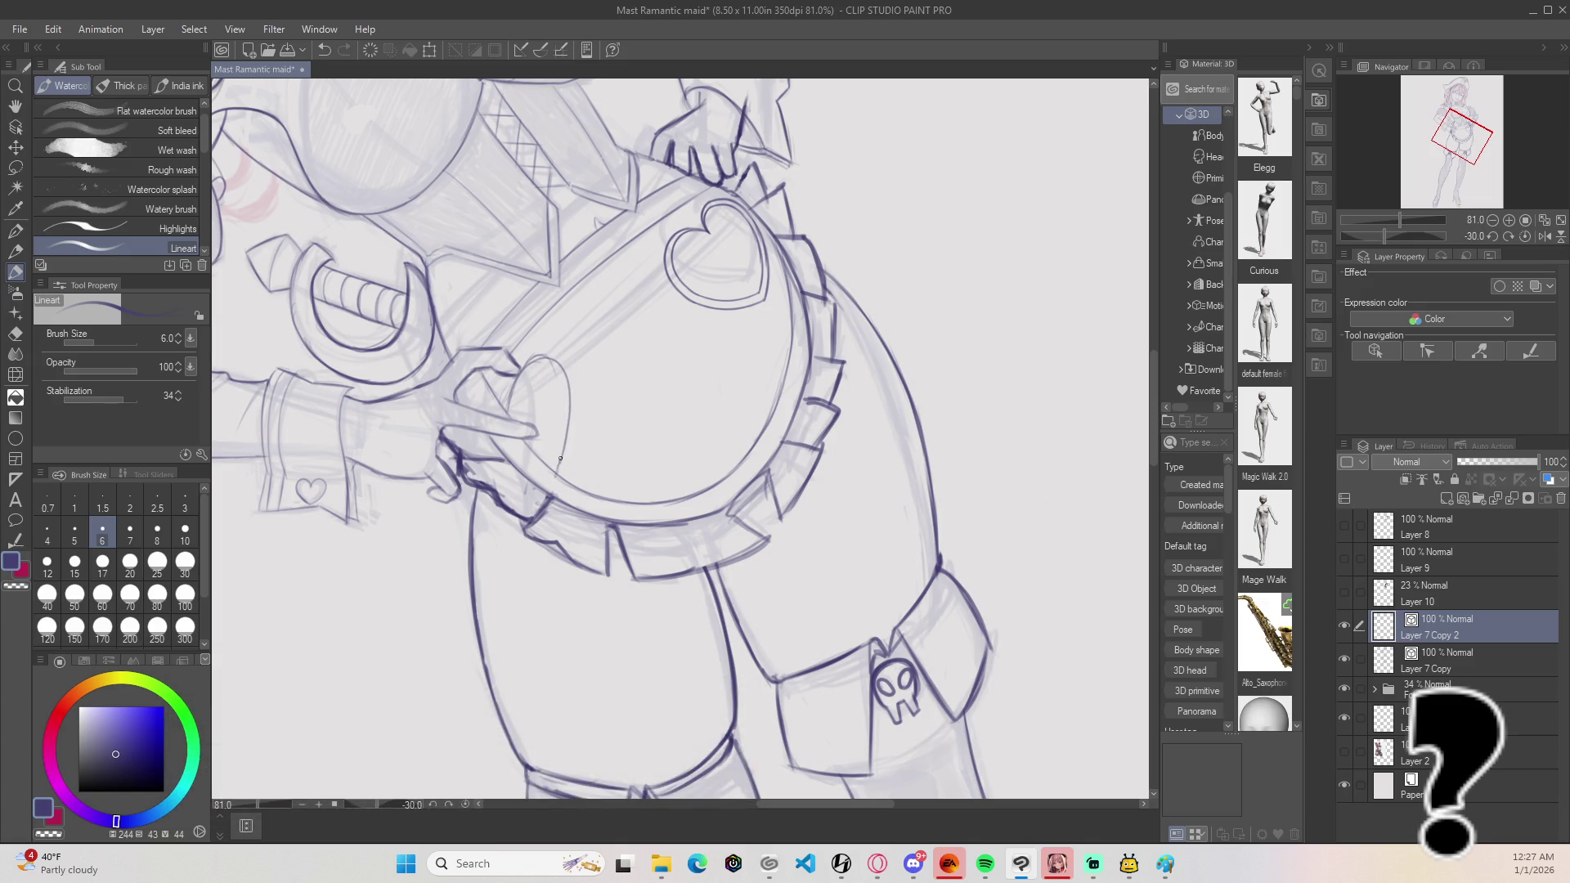
{"action": "key", "text": "ctrl+z"}
Step: Erase a small sketch curve on the apron, then draw a closed heart lobe at its left edge
{"action": "key", "text": "e"}
{"action": "left_click_drag", "start_coordinate": [548, 378], "coordinate": [527, 351]}
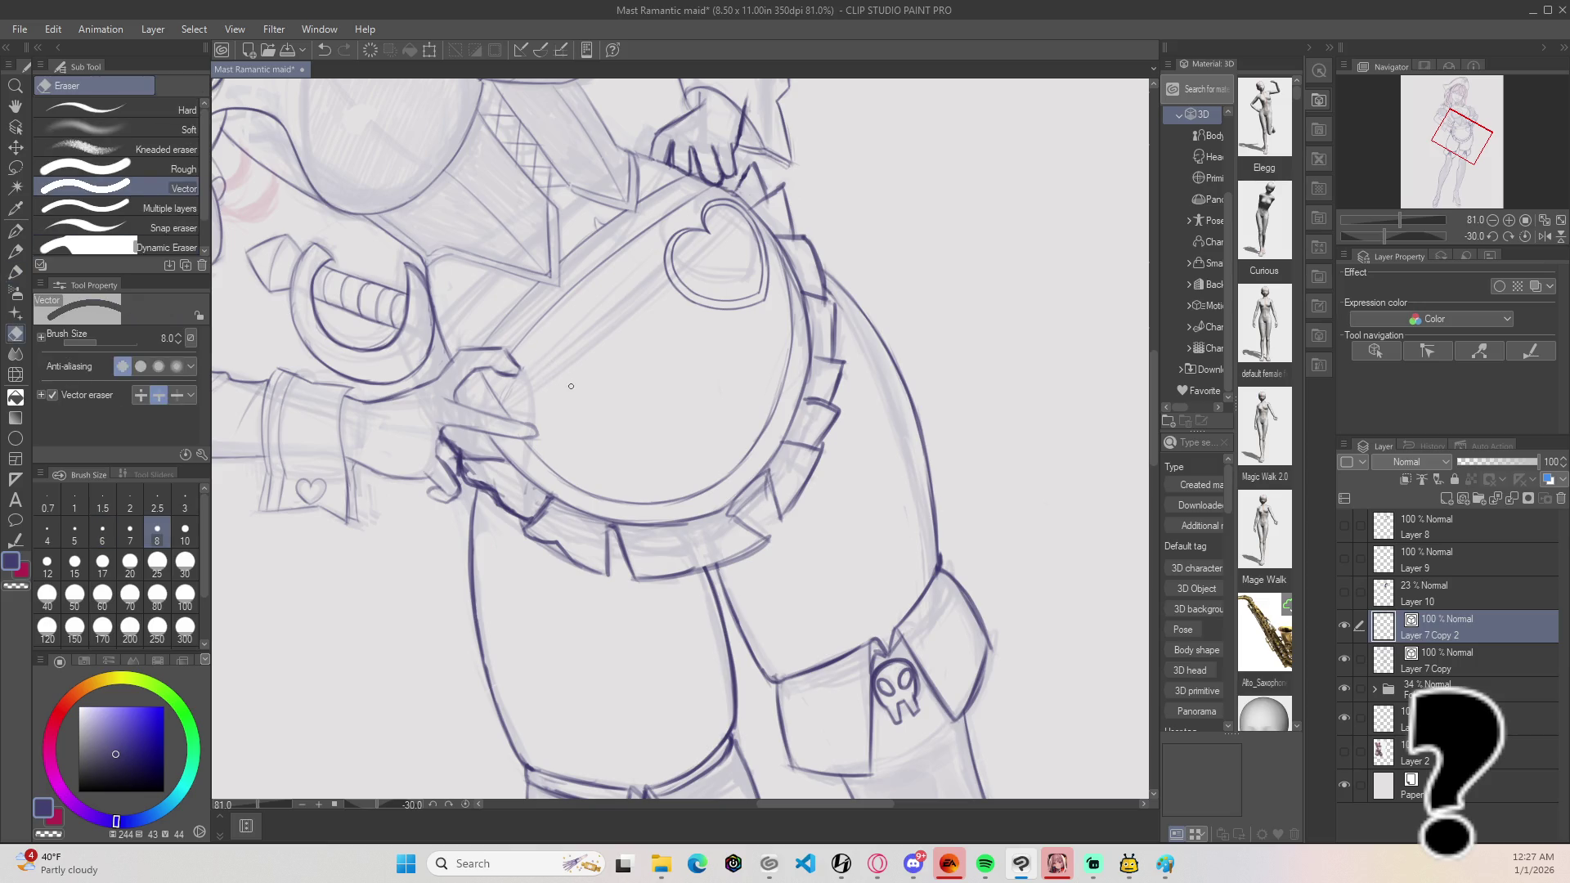
{"action": "key", "text": "p"}
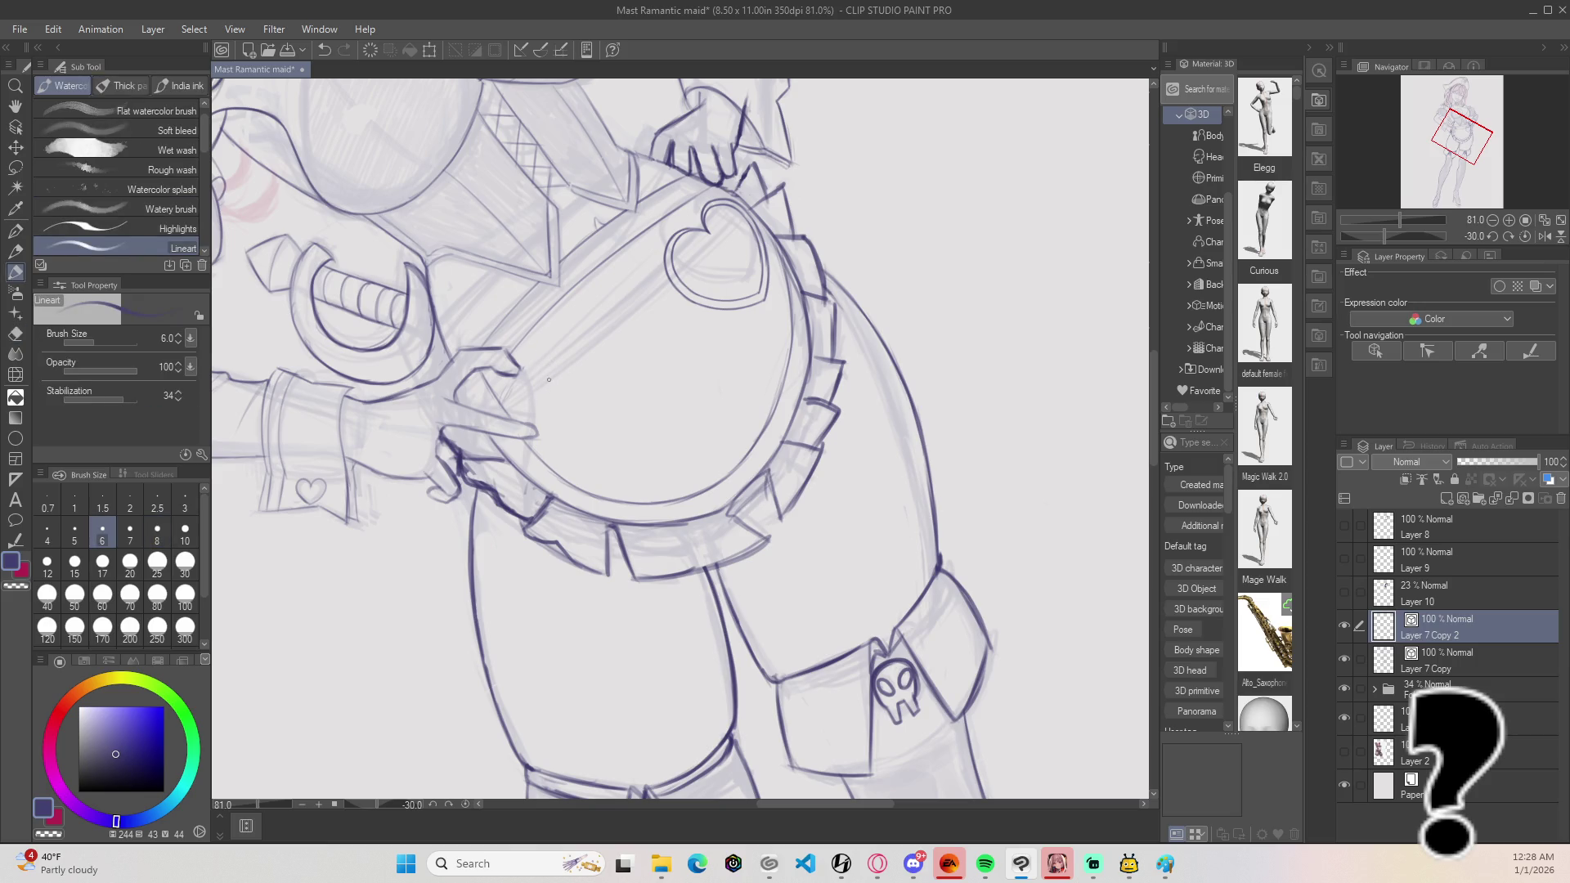
{"action": "mouse_move", "coordinate": [508, 399]}
{"action": "left_mouse_down"}
{"action": "mouse_move", "coordinate": [548, 370]}
{"action": "mouse_move", "coordinate": [557, 458]}
{"action": "left_mouse_up"}
{"action": "left_click_drag", "start_coordinate": [529, 372], "coordinate": [559, 381]}
{"action": "left_click", "coordinate": [17, 149]}
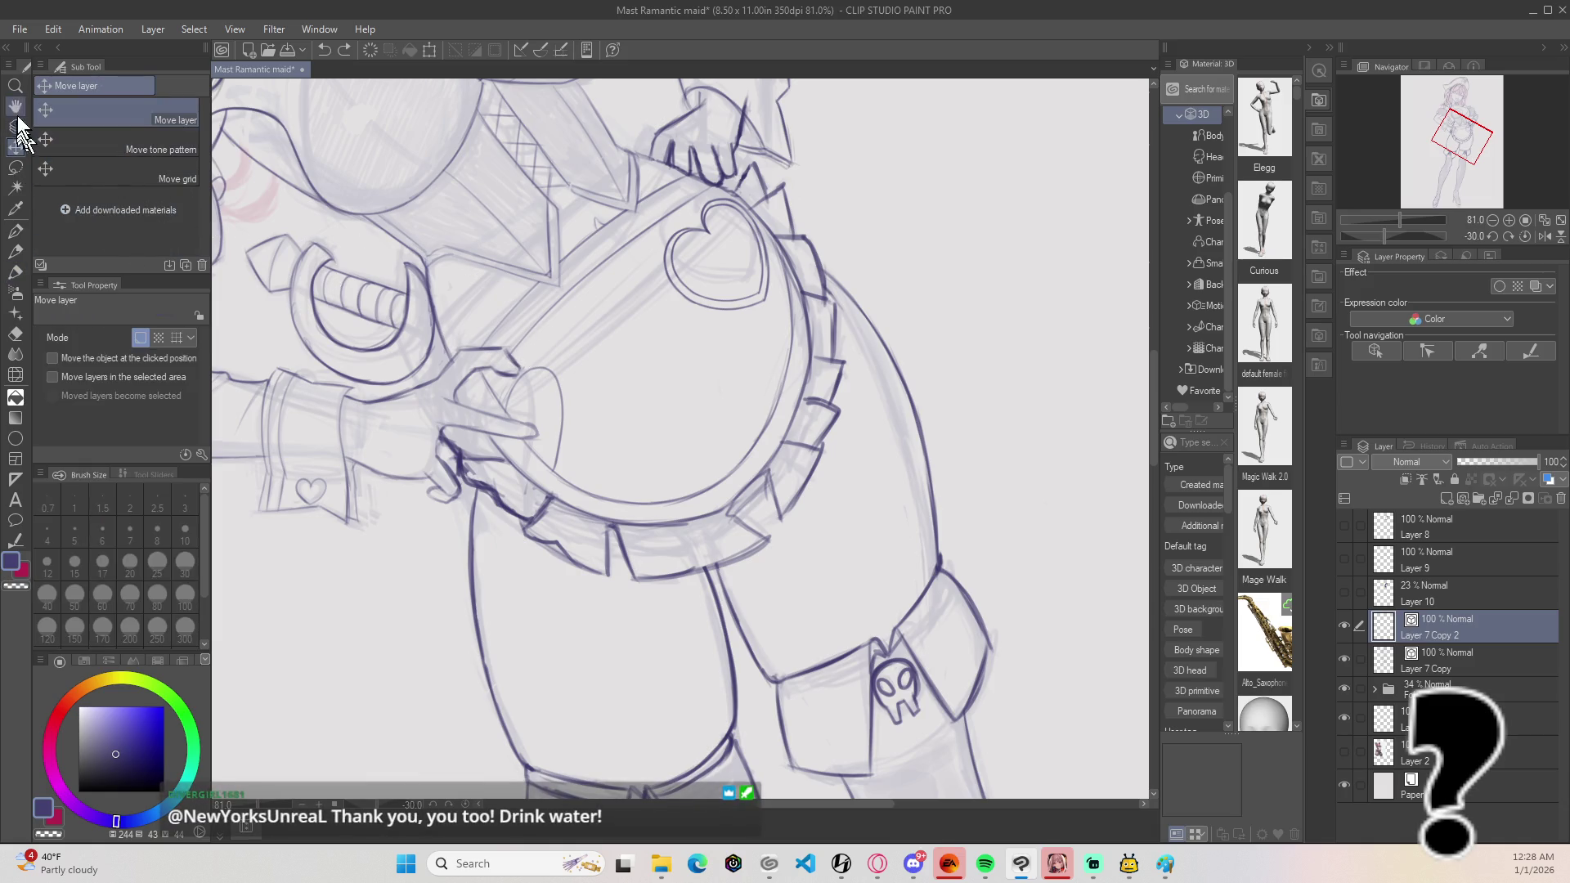
Step: Select the heart vector line with the Object tool and make it a dashed line at brush size 8
{"action": "left_click", "coordinate": [16, 127]}
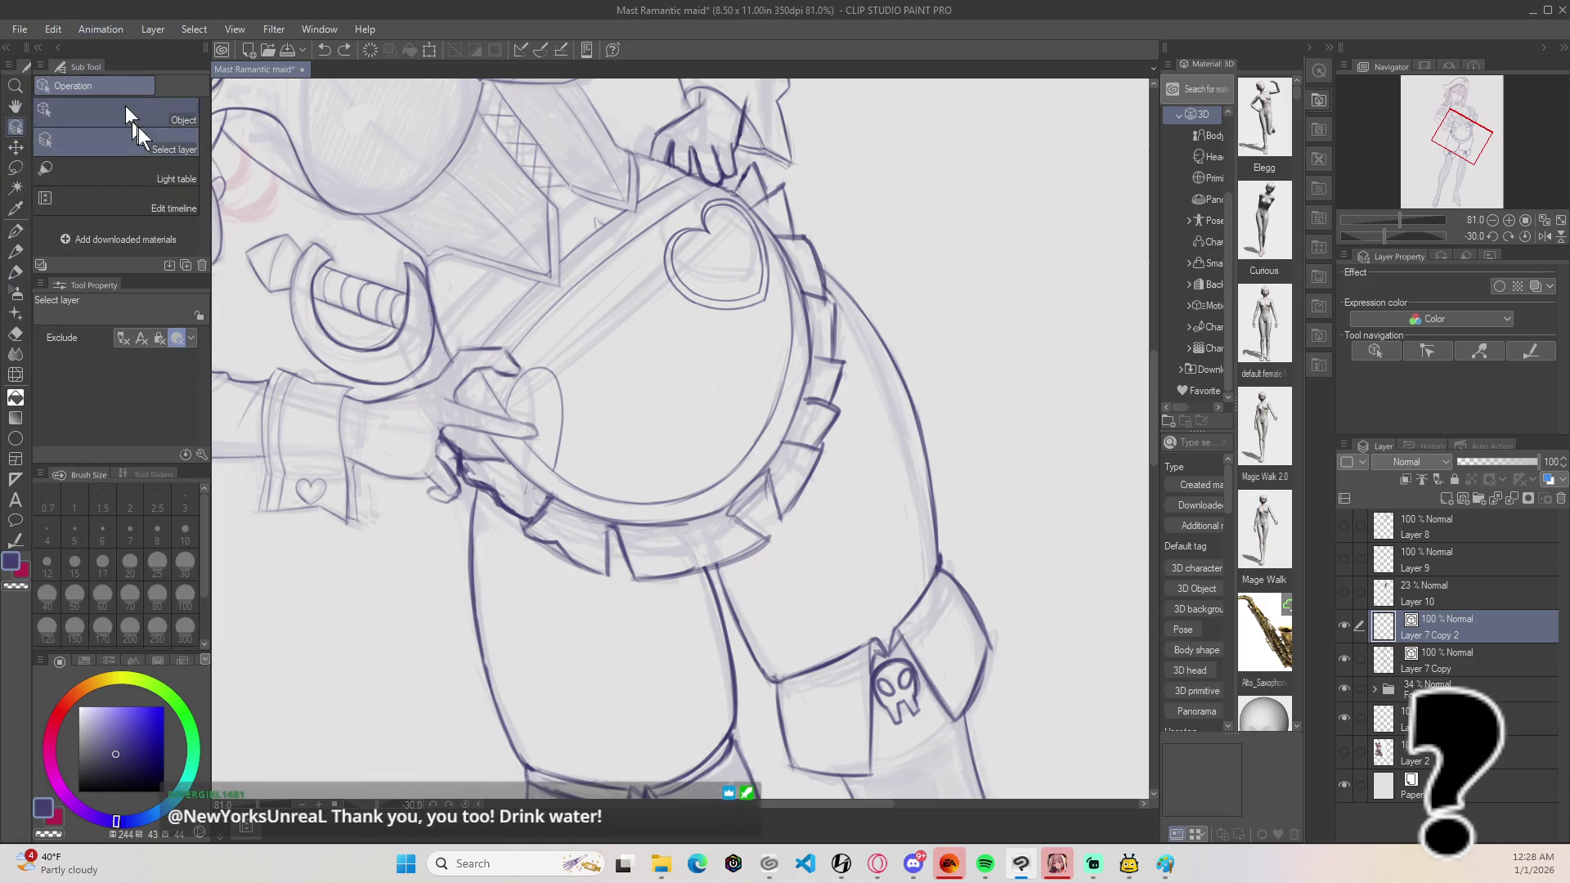
{"action": "left_click", "coordinate": [155, 120]}
{"action": "left_click", "coordinate": [563, 429]}
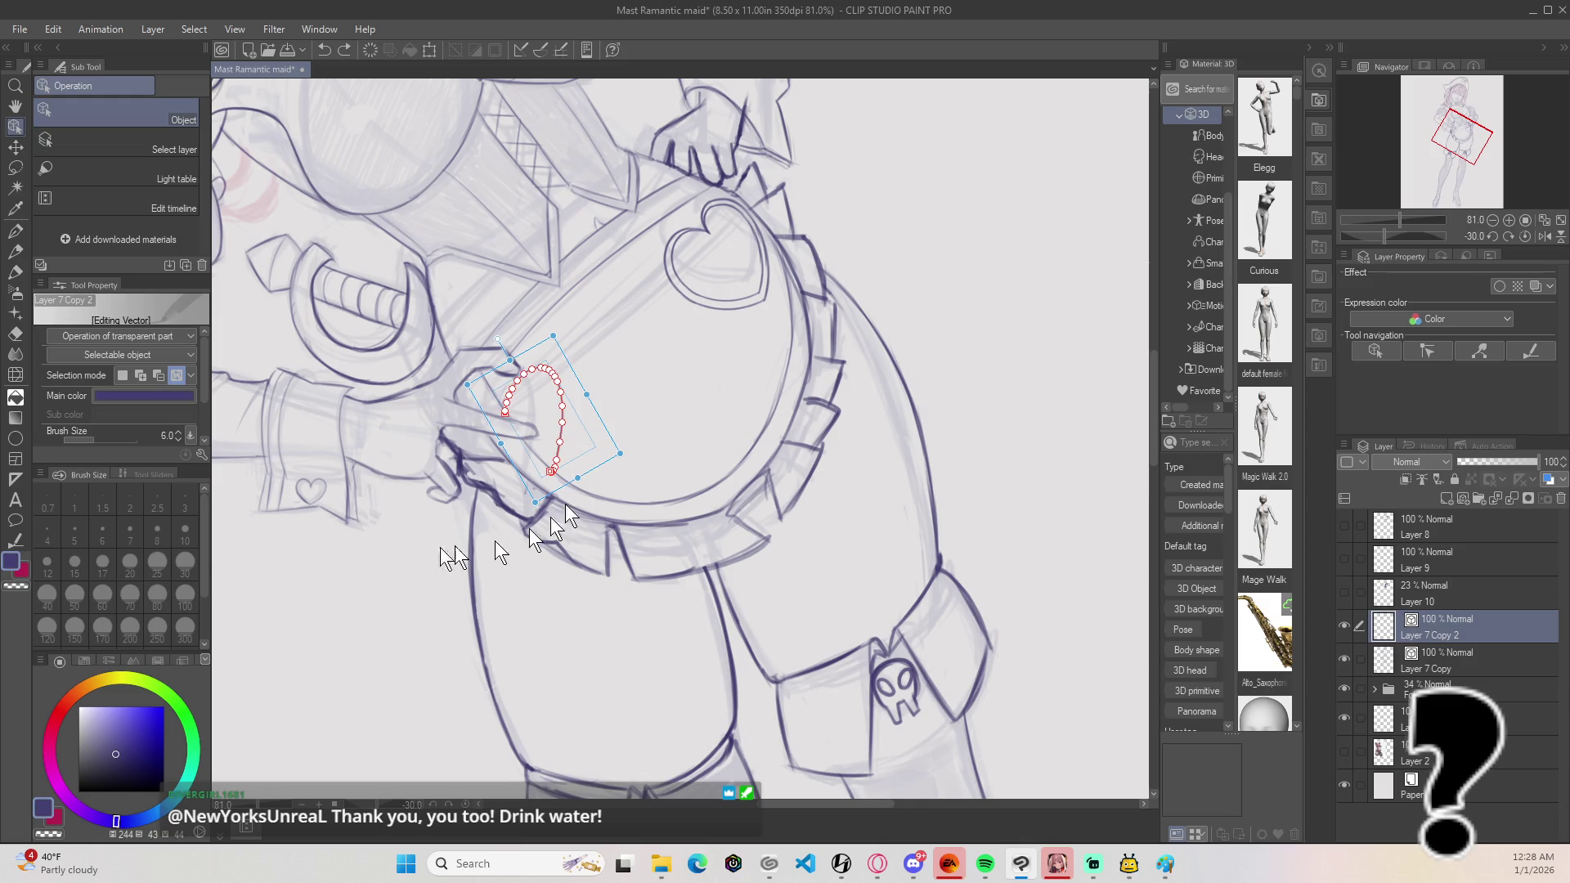
{"action": "scroll", "coordinate": [204, 393], "scroll_direction": "down", "scroll_amount": 2}
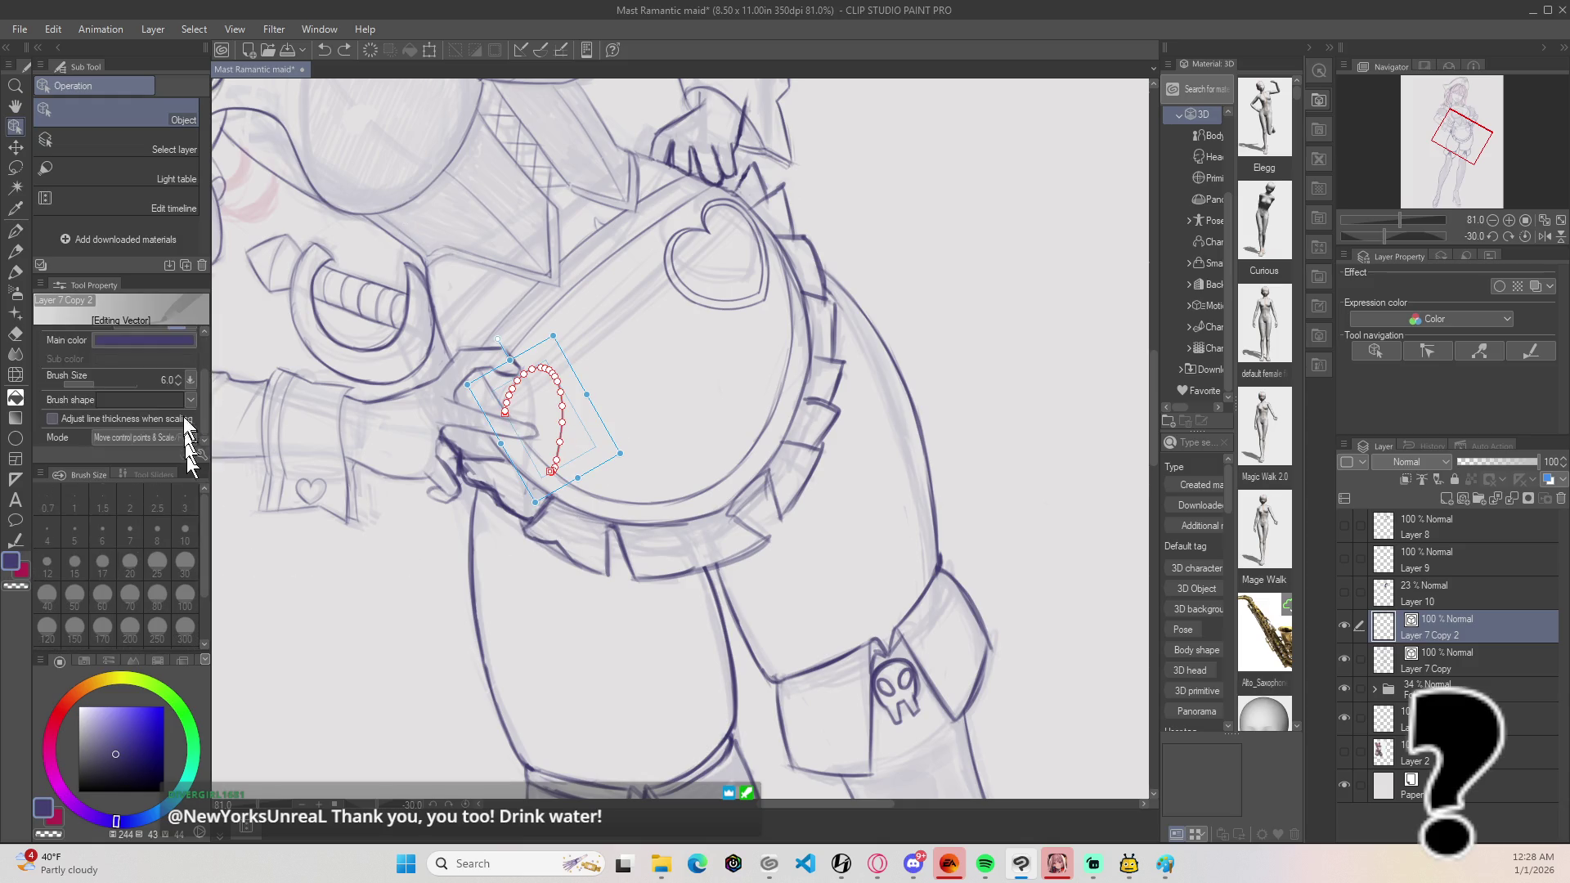
{"action": "left_click", "coordinate": [190, 402]}
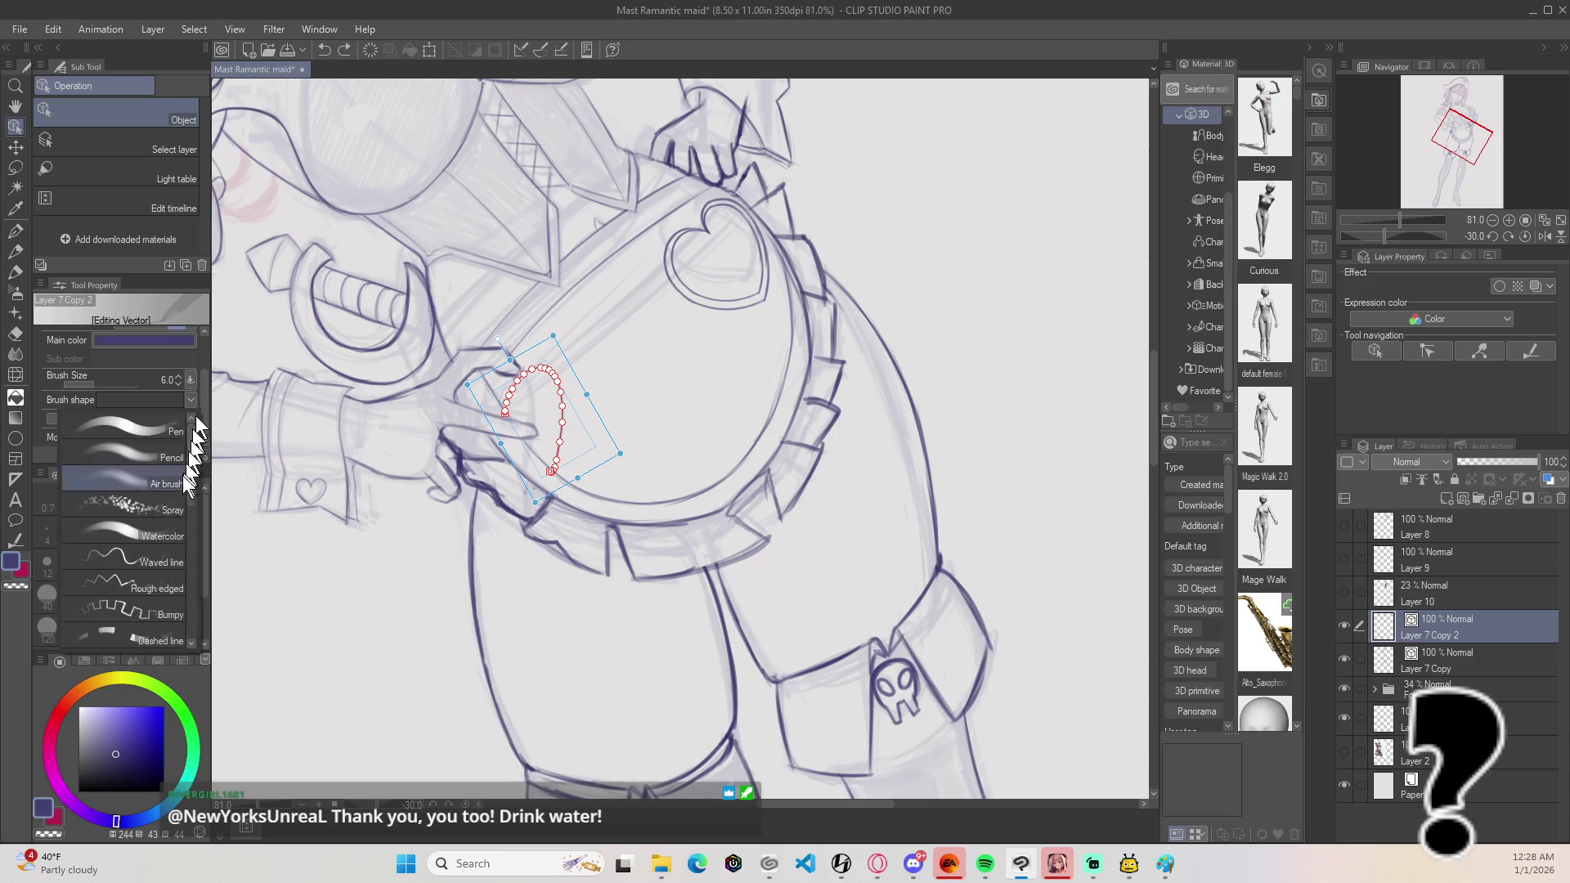
{"action": "left_click", "coordinate": [135, 650]}
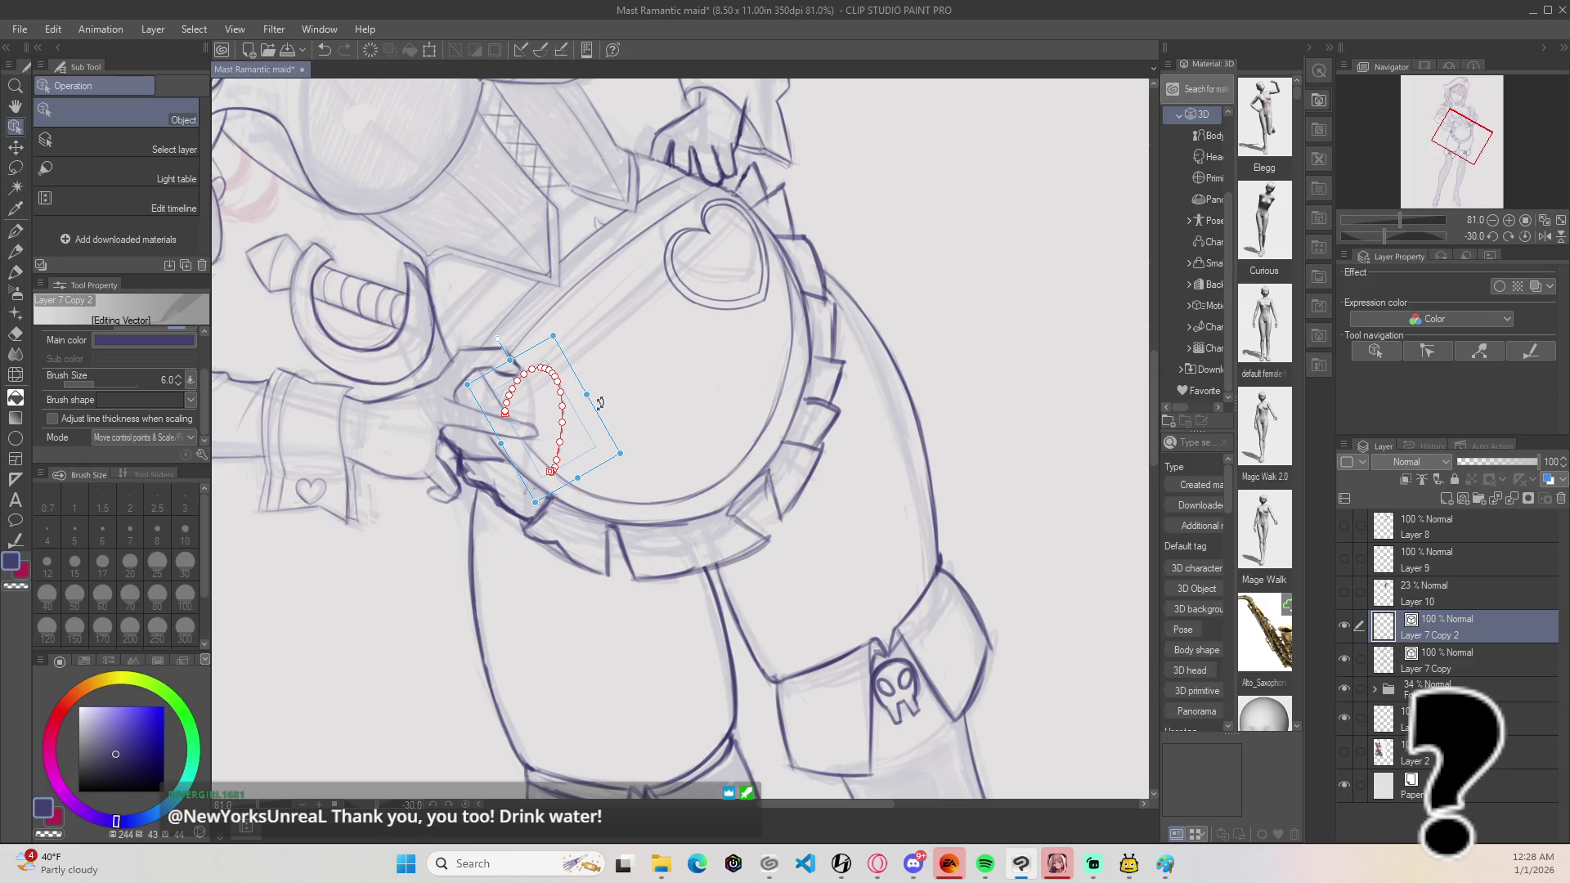
{"action": "left_click", "coordinate": [1459, 627]}
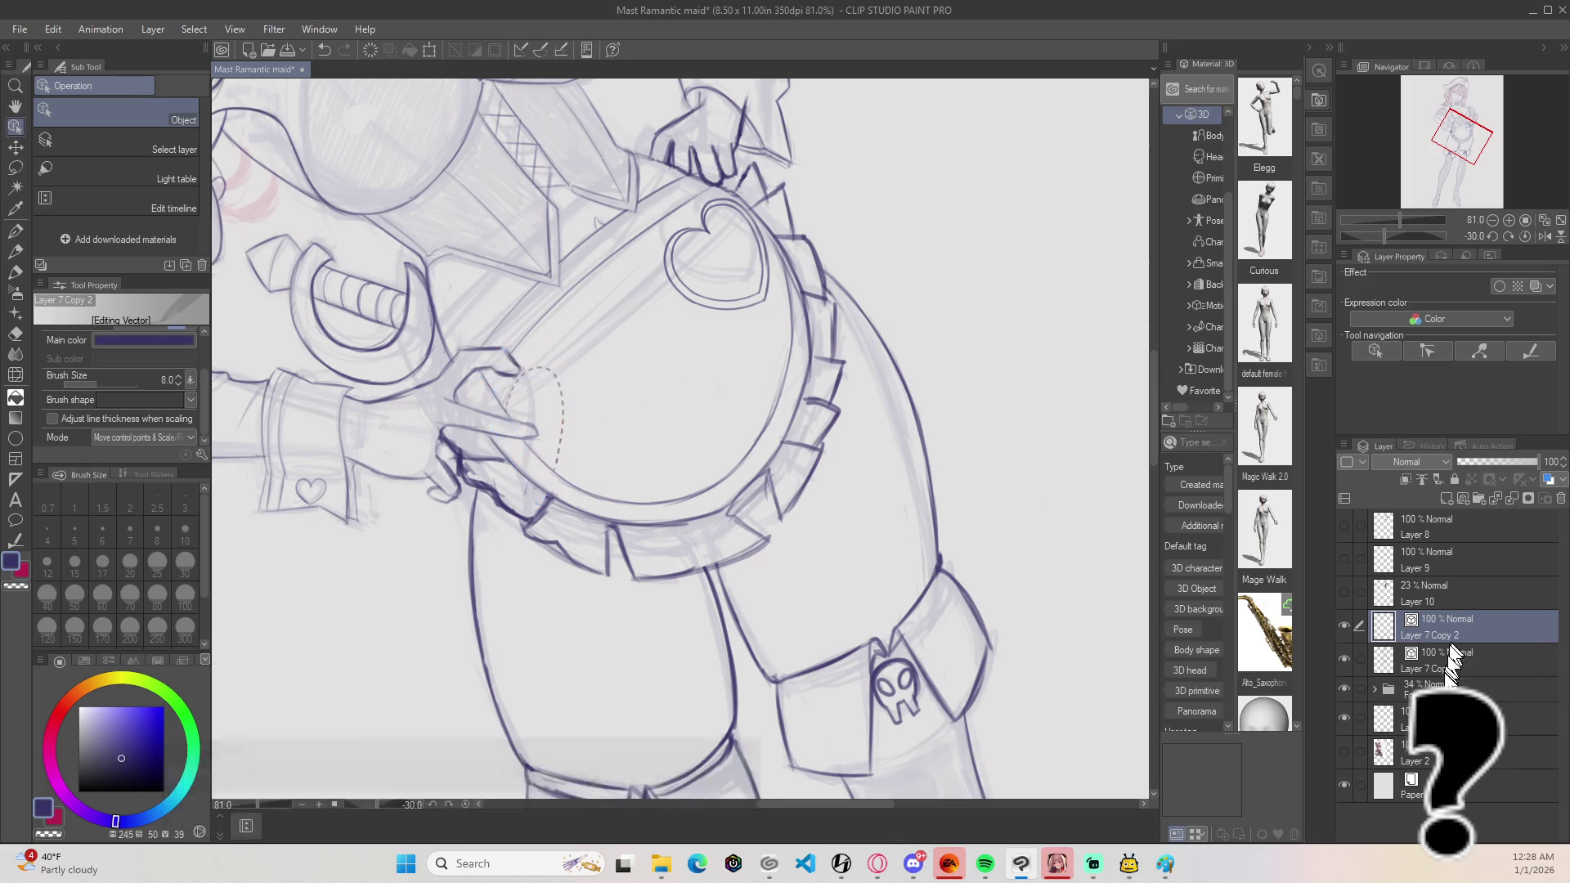
{"action": "scroll", "coordinate": [684, 414], "scroll_direction": "down", "scroll_amount": 2}
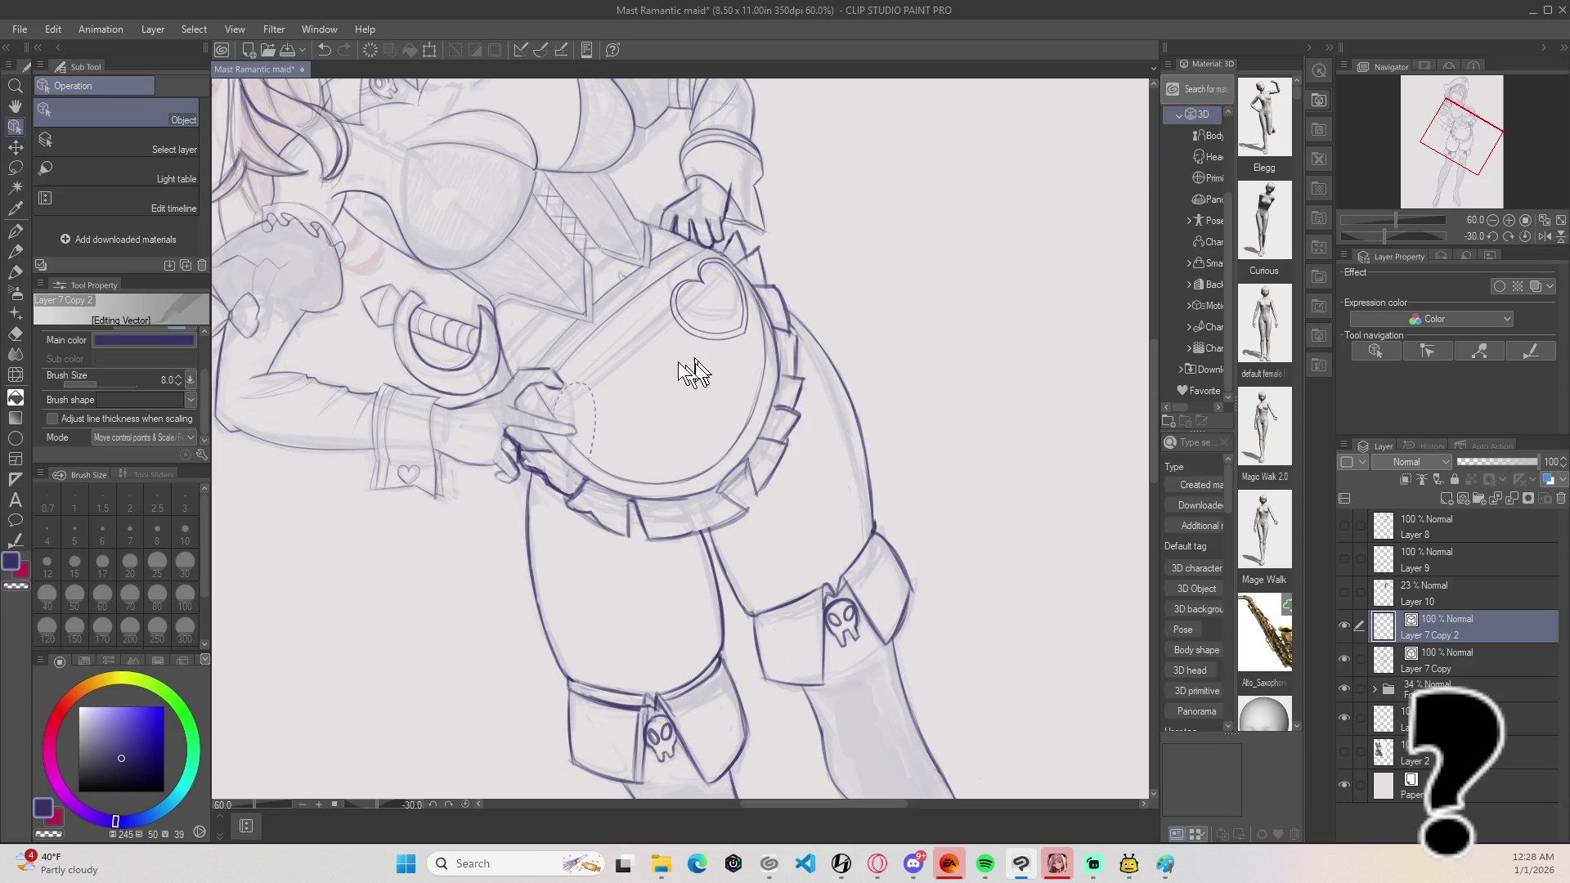
Step: Straighten and fit the page, zoom in on the torso, and open Layer 7 Copy 2's context menu
{"action": "key", "text": "^"}
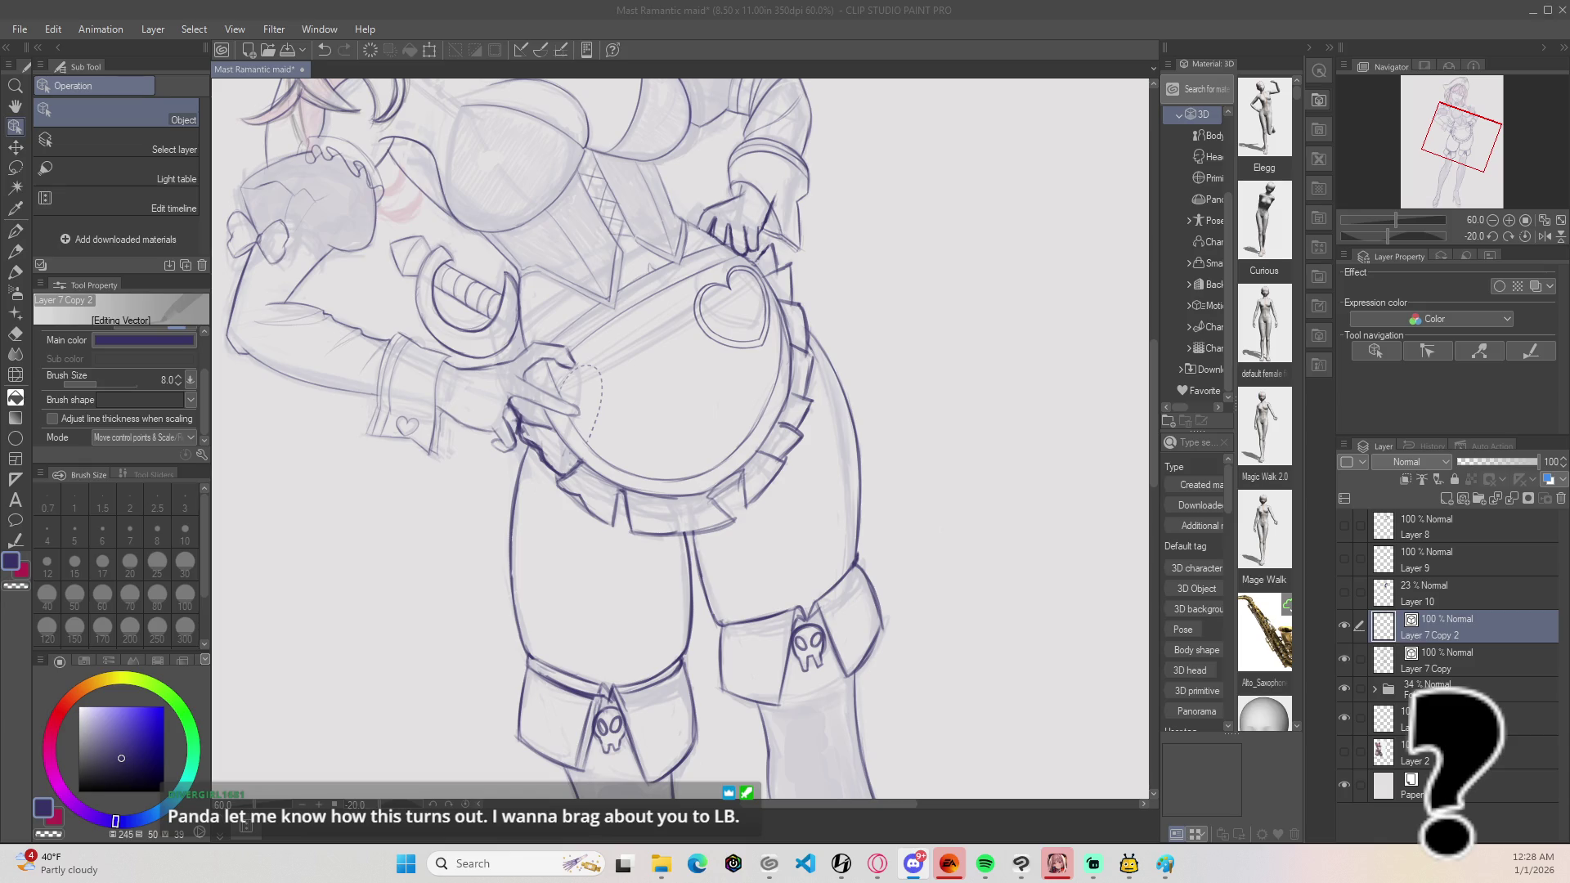
{"action": "scroll", "coordinate": [641, 262], "scroll_direction": "down", "scroll_amount": 5}
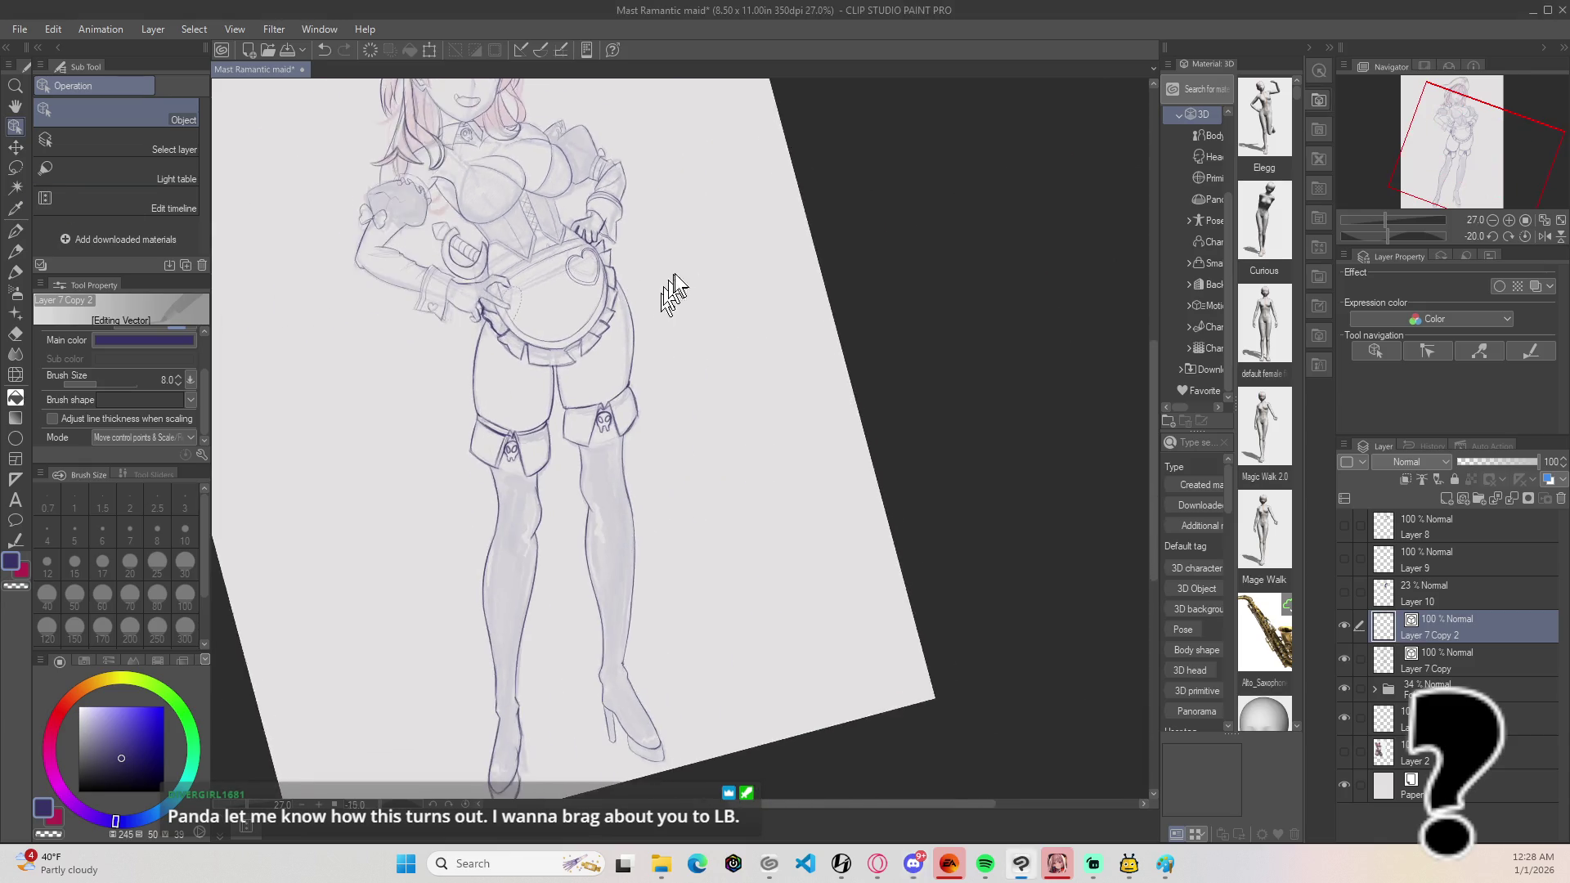
{"action": "key", "text": "ctrl+0"}
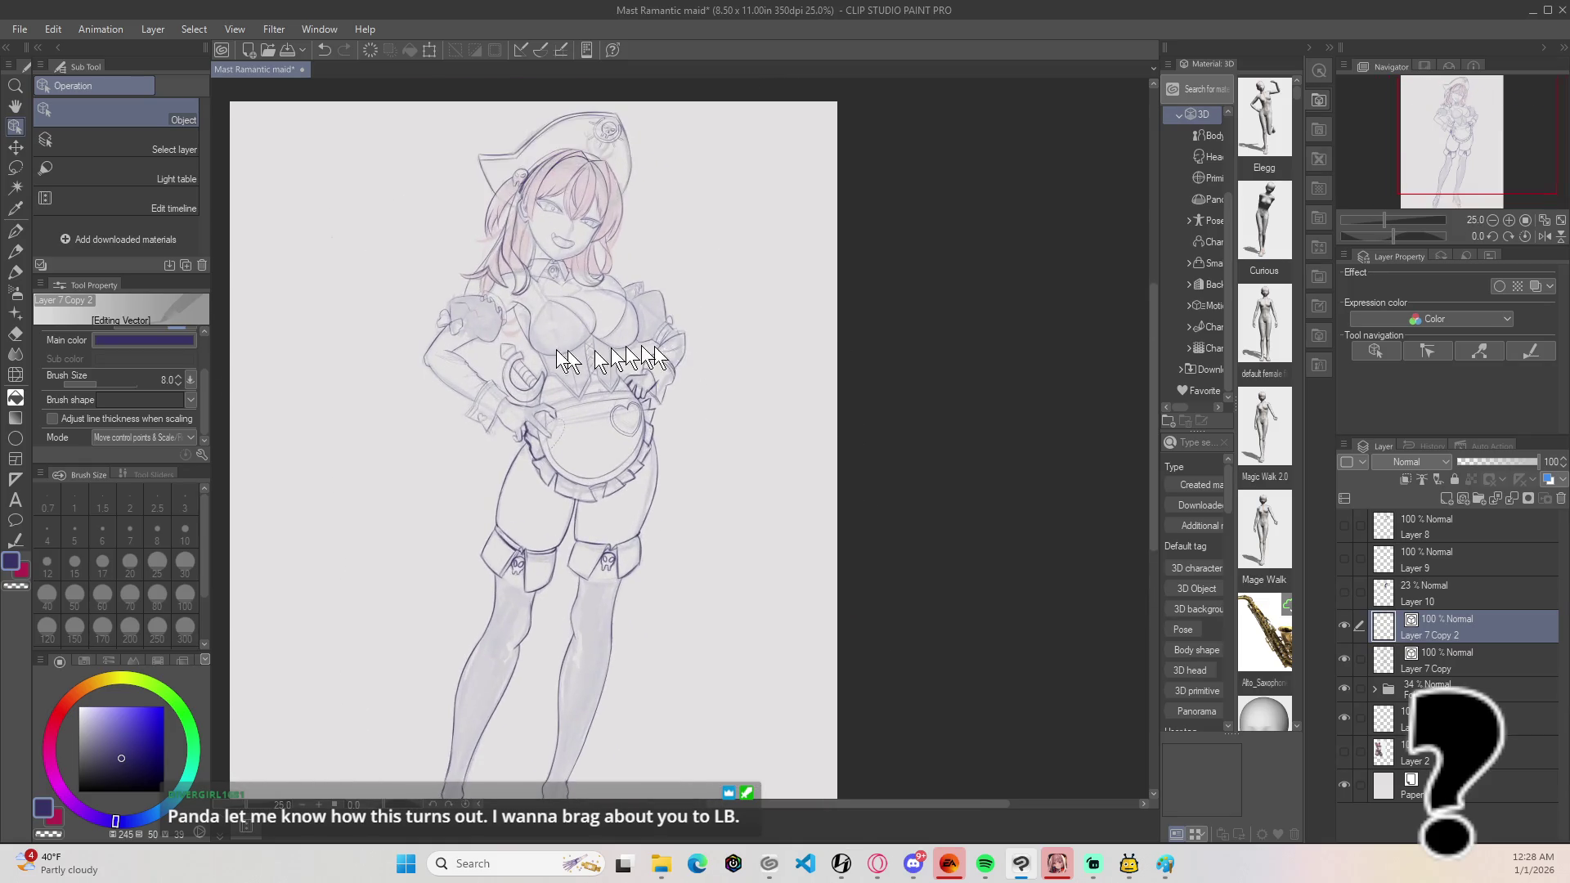
{"action": "scroll", "coordinate": [552, 335], "scroll_direction": "up", "scroll_amount": 4}
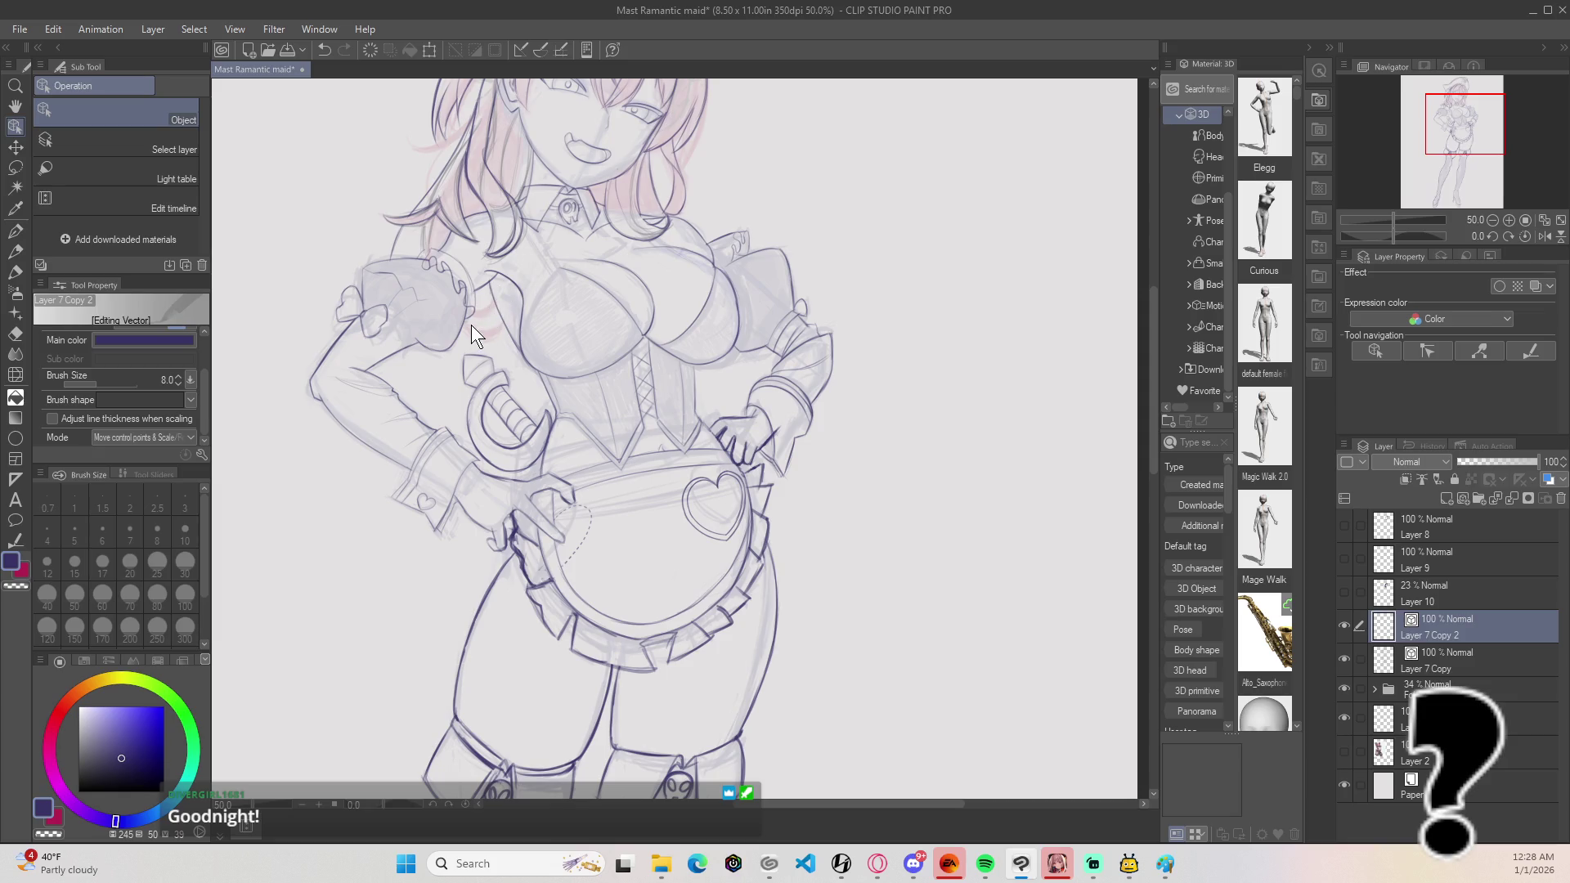
{"action": "scroll", "coordinate": [720, 358], "scroll_direction": "up", "scroll_amount": 1}
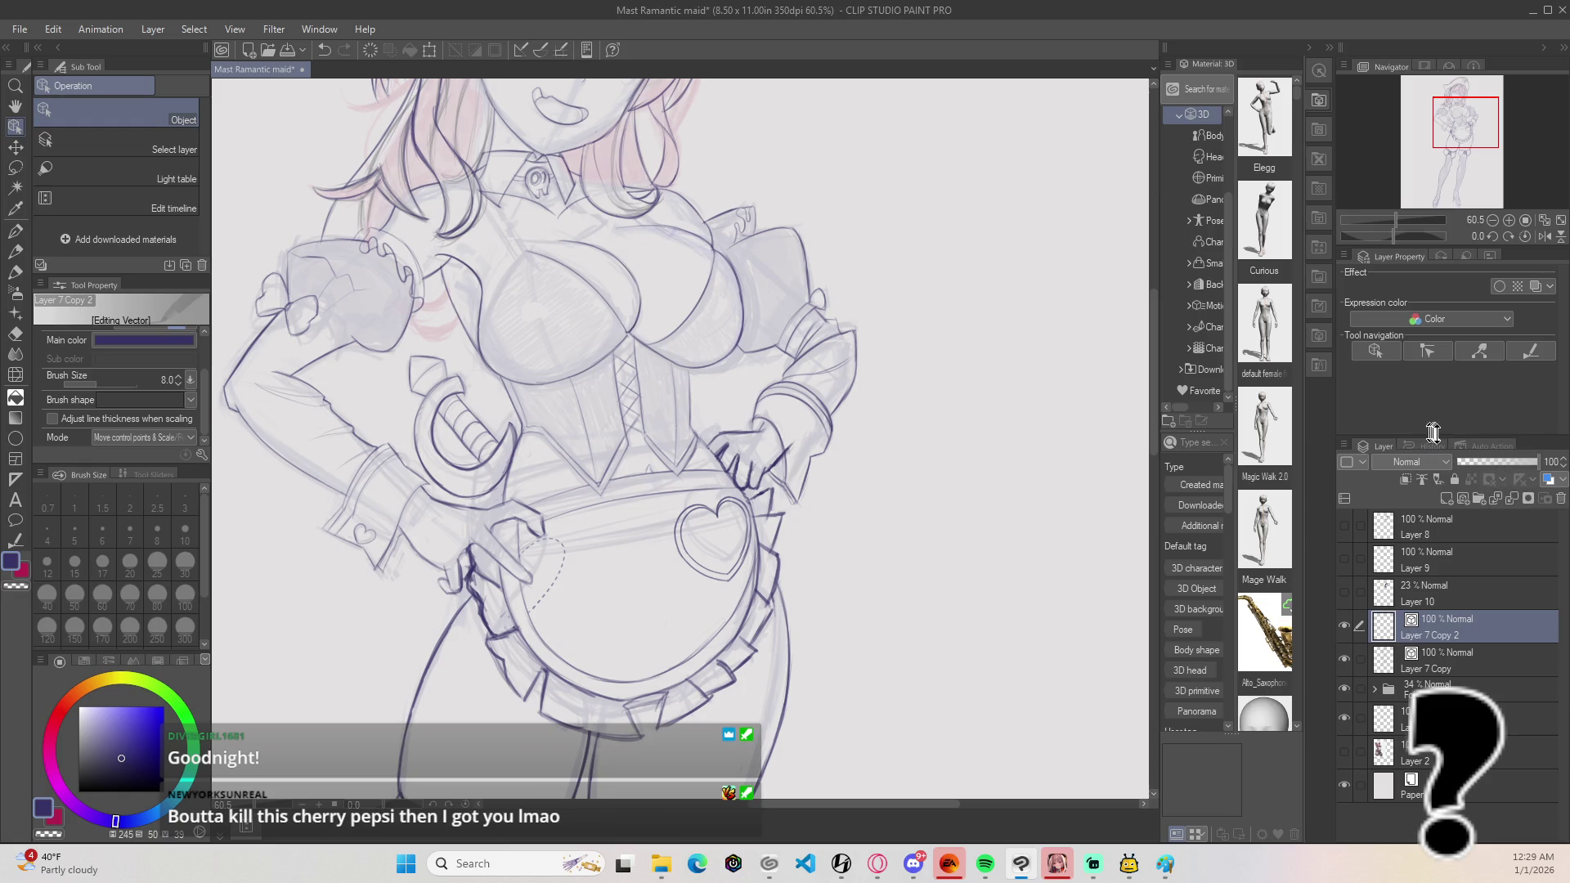
{"action": "right_click", "coordinate": [1482, 642]}
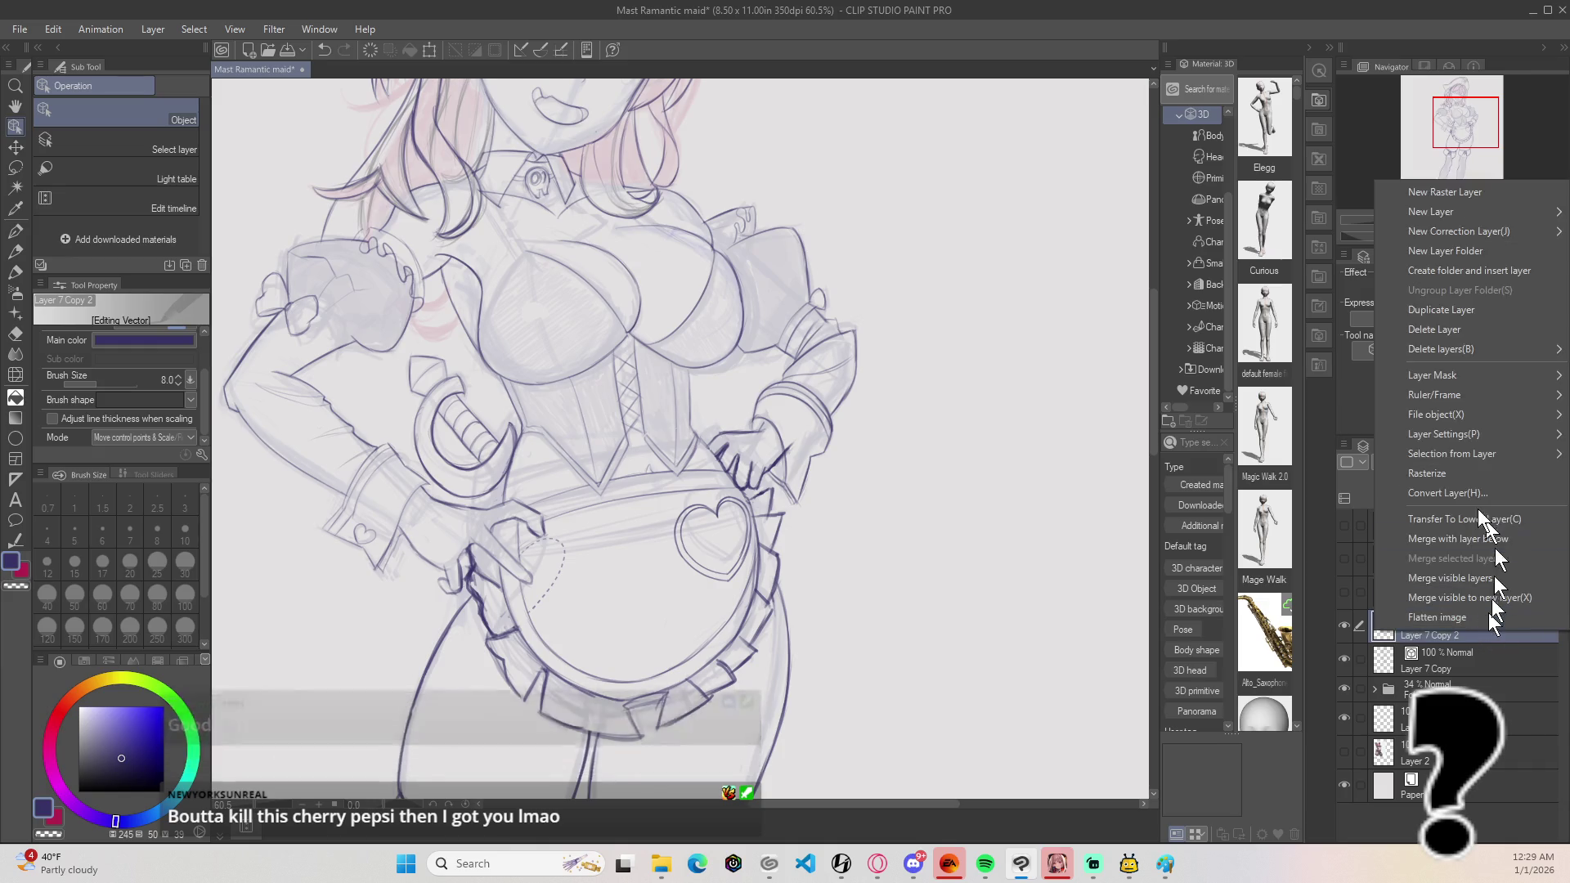
Step: Merge Layer 7 Copy 2 down into Layer 7 Copy and zoom in on the neck
{"action": "mouse_move", "coordinate": [1480, 393]}
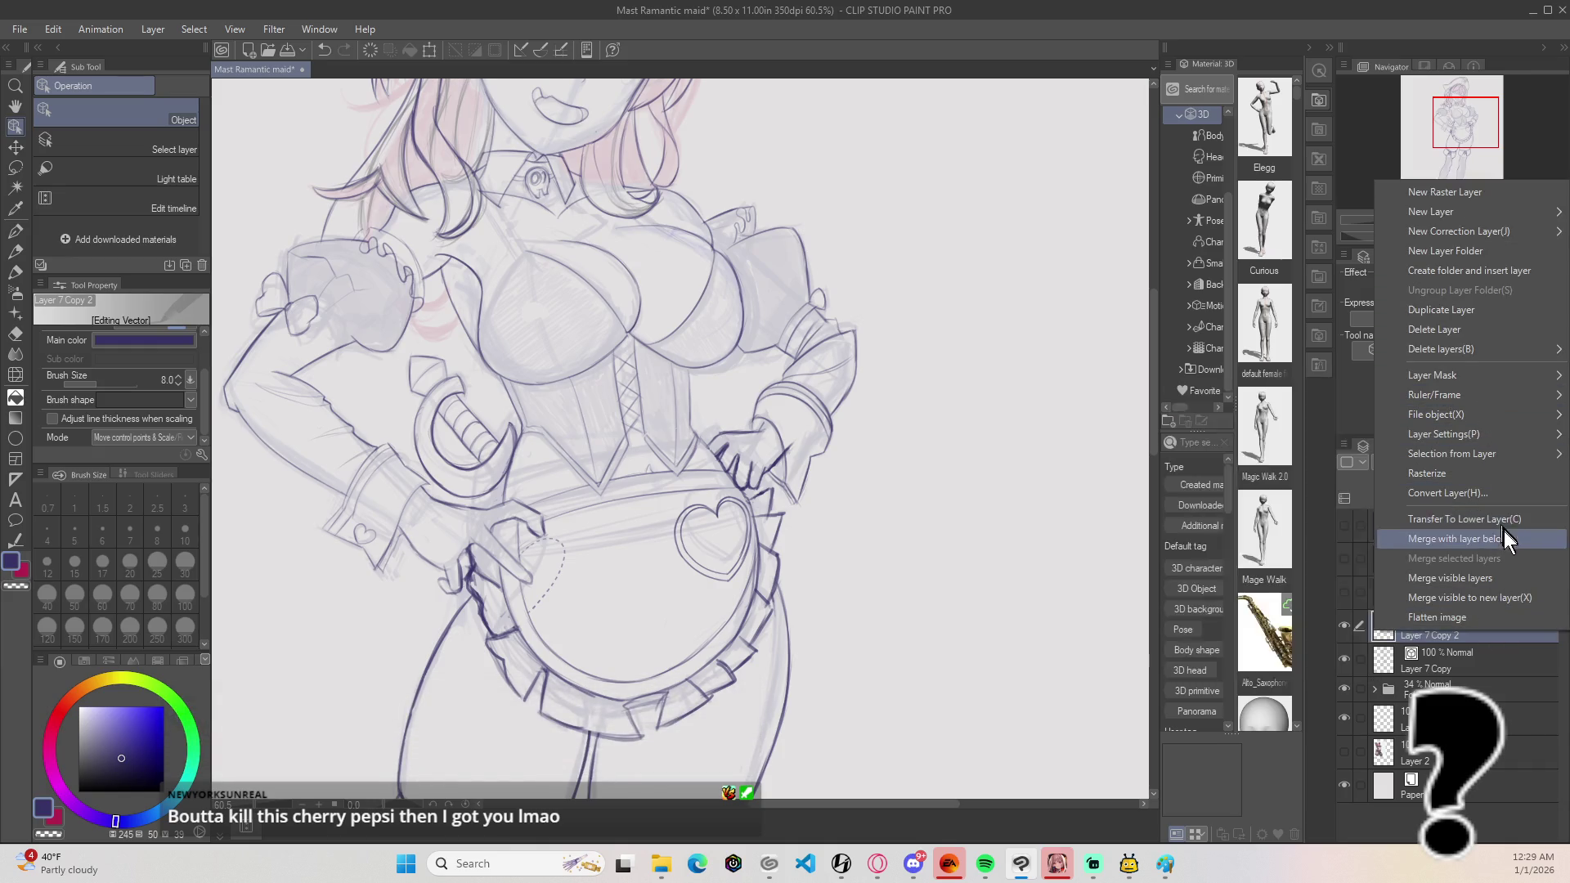
{"action": "left_click", "coordinate": [1503, 542]}
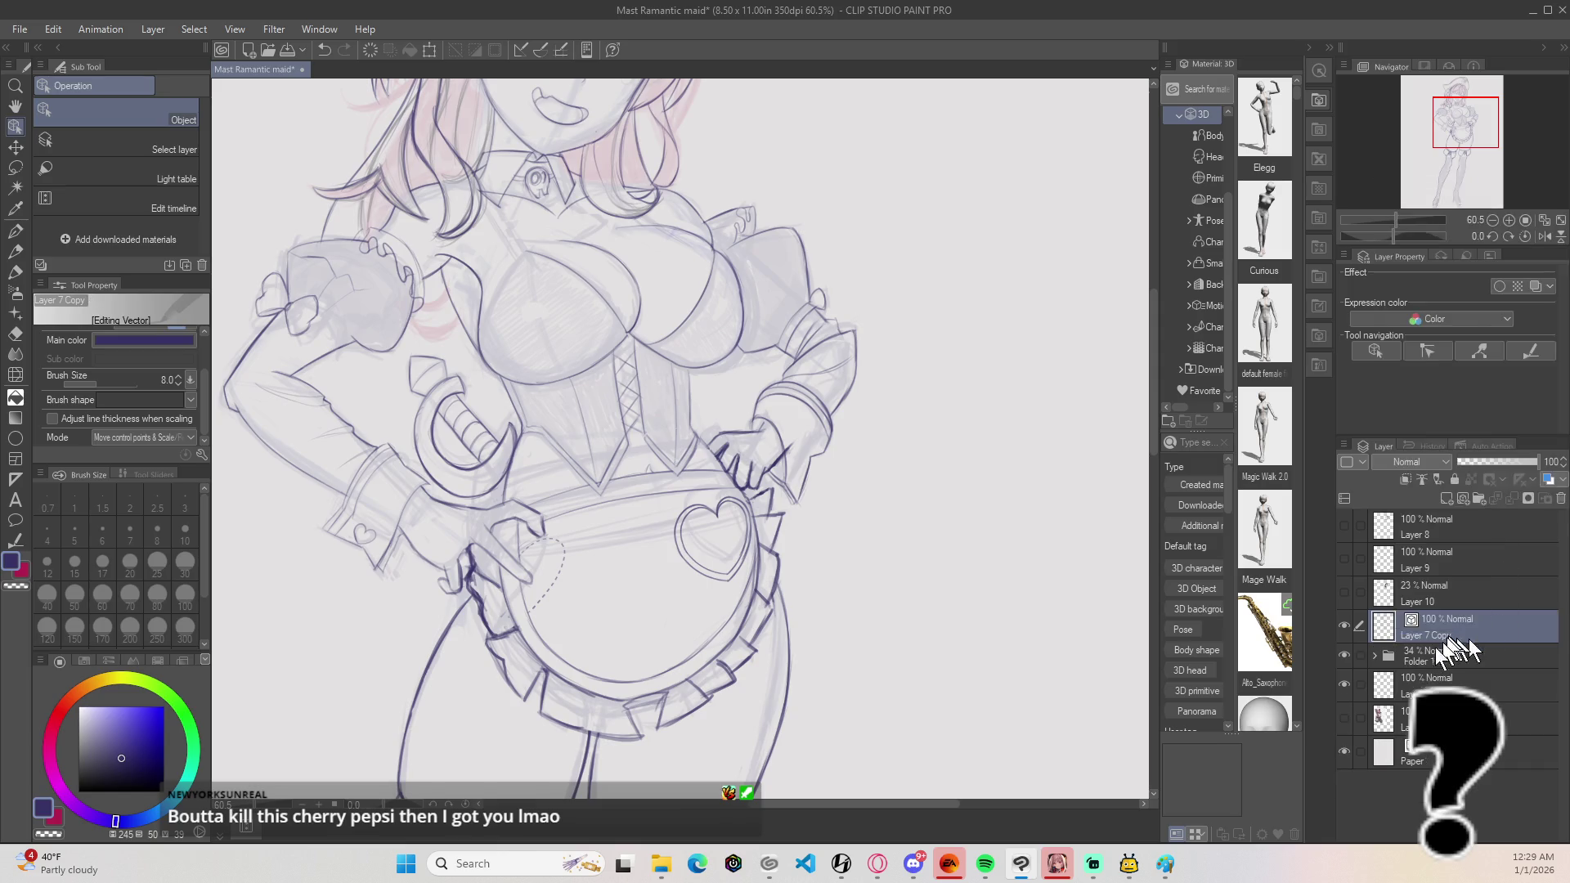
{"action": "scroll", "coordinate": [406, 357], "scroll_direction": "up", "scroll_amount": 3}
{"action": "scroll", "coordinate": [463, 315], "scroll_direction": "up", "scroll_amount": 3}
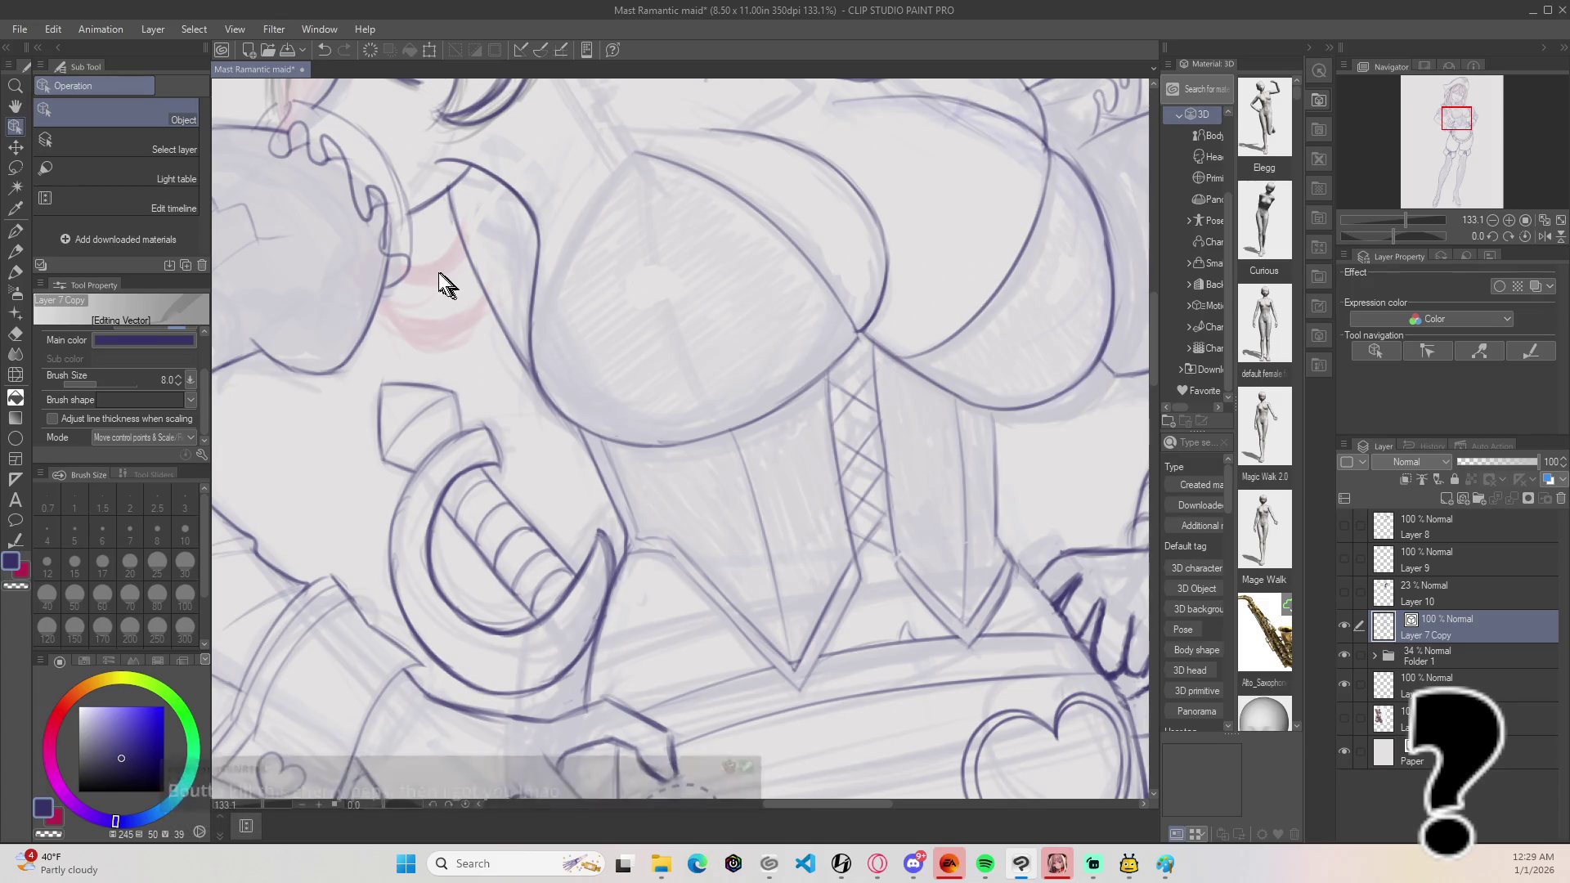
Step: Ink two short curved collar-band lines near the pink hair with the lineart pen
{"action": "key", "text": "b"}
{"action": "left_click_drag", "start_coordinate": [407, 268], "coordinate": [461, 249]}
{"action": "key", "text": "ctrl+z"}
{"action": "key", "text": "ctrl+z"}
{"action": "mouse_move", "coordinate": [379, 295]}
{"action": "left_mouse_down"}
{"action": "mouse_move", "coordinate": [397, 317]}
{"action": "mouse_move", "coordinate": [482, 294]}
{"action": "mouse_move", "coordinate": [413, 287]}
{"action": "mouse_move", "coordinate": [465, 294]}
{"action": "left_mouse_up"}
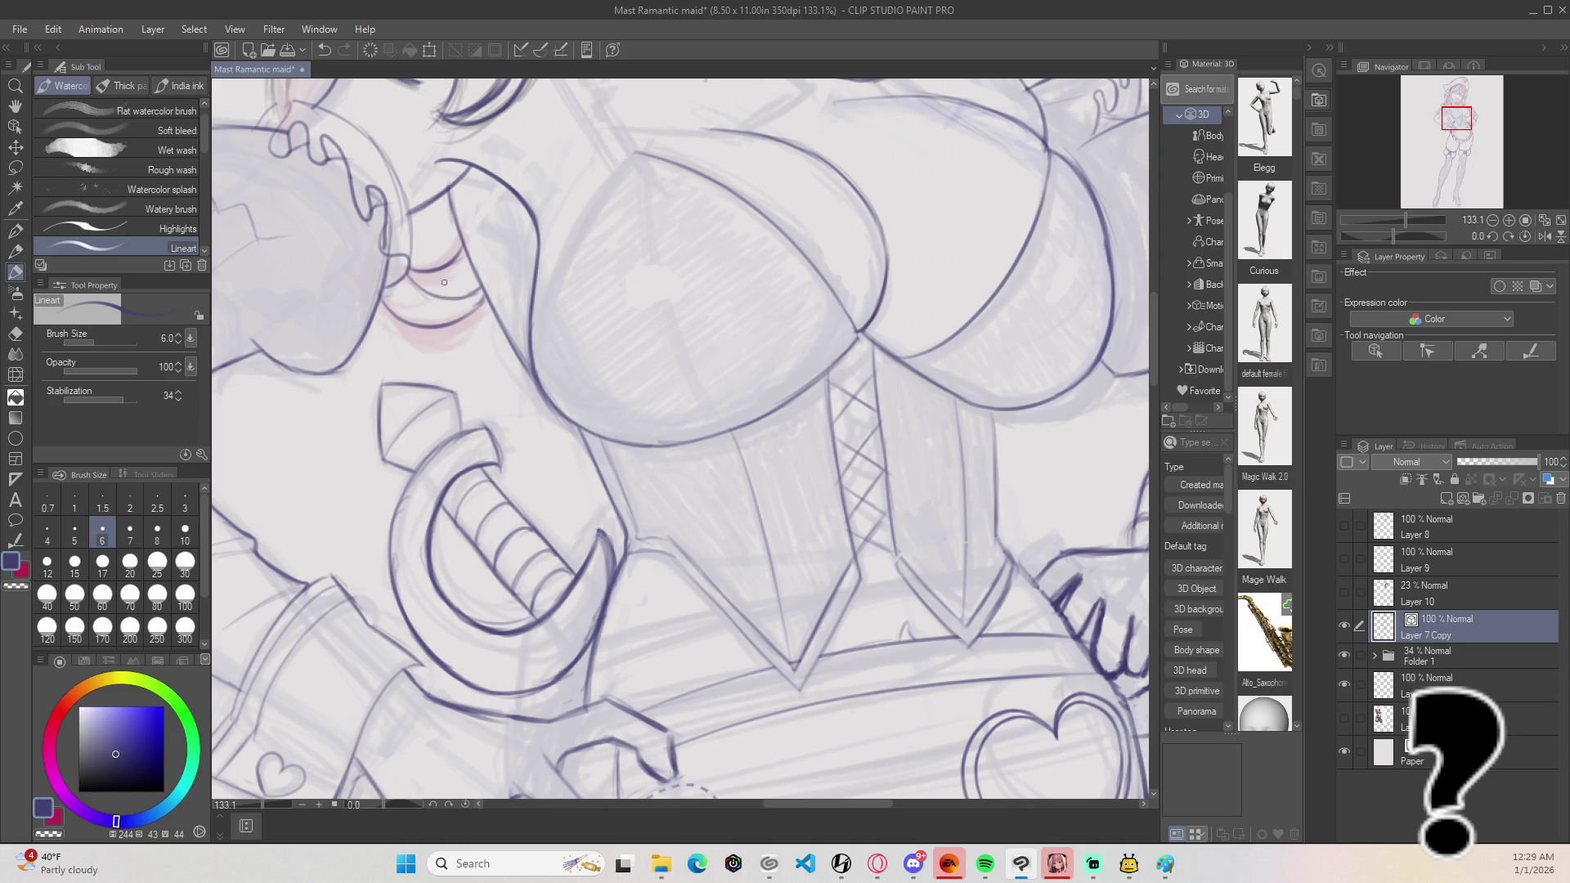
{"action": "scroll", "coordinate": [517, 251], "scroll_direction": "down", "scroll_amount": 6}
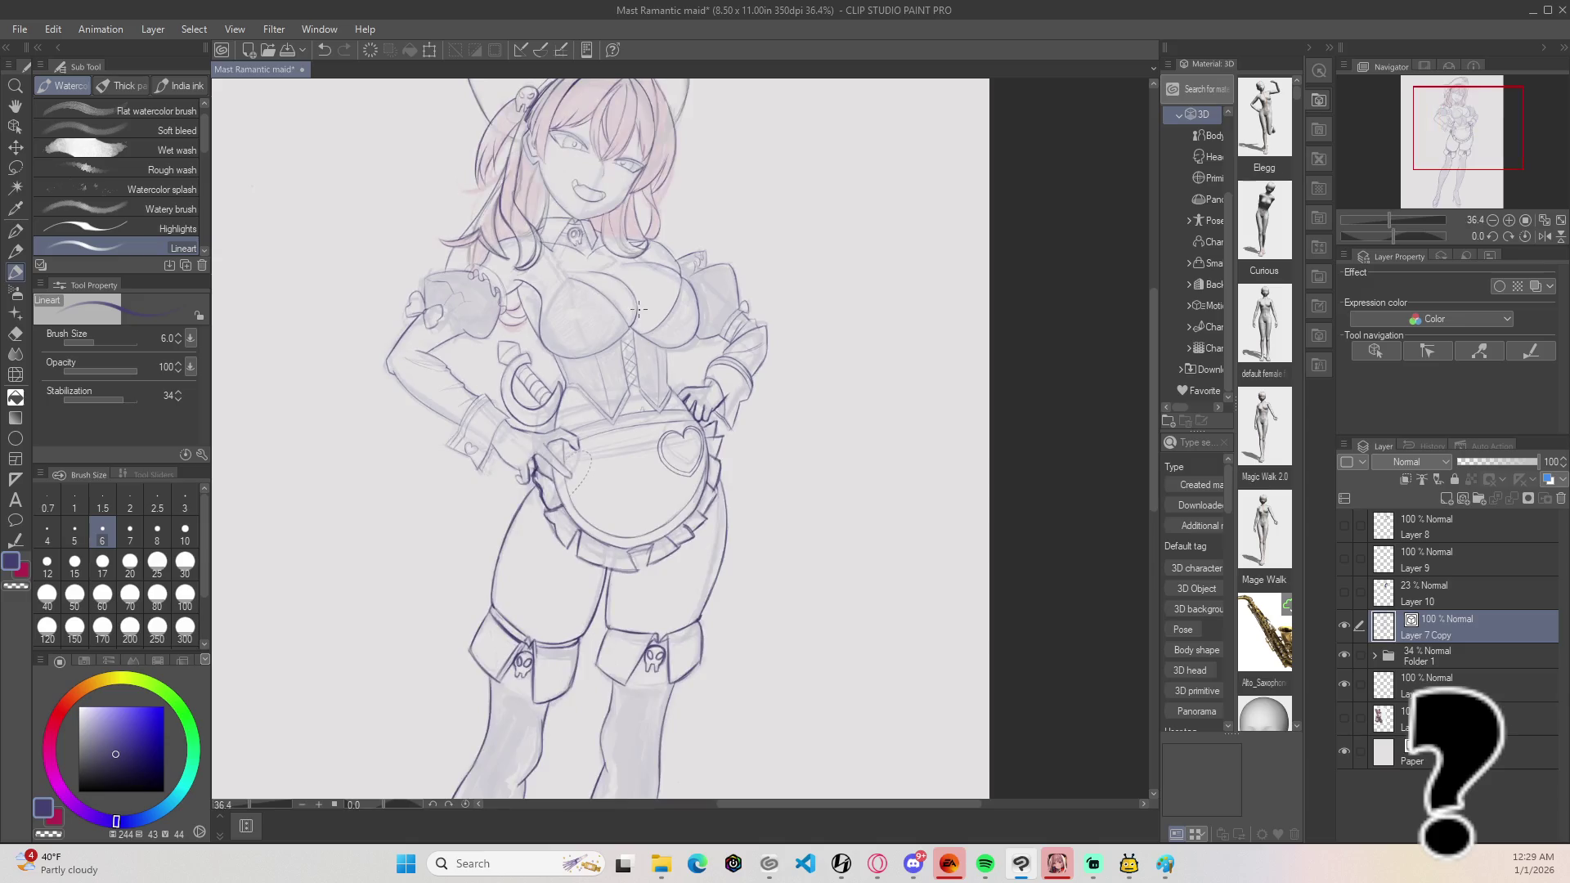
{"action": "scroll", "coordinate": [881, 291], "scroll_direction": "down", "scroll_amount": 1}
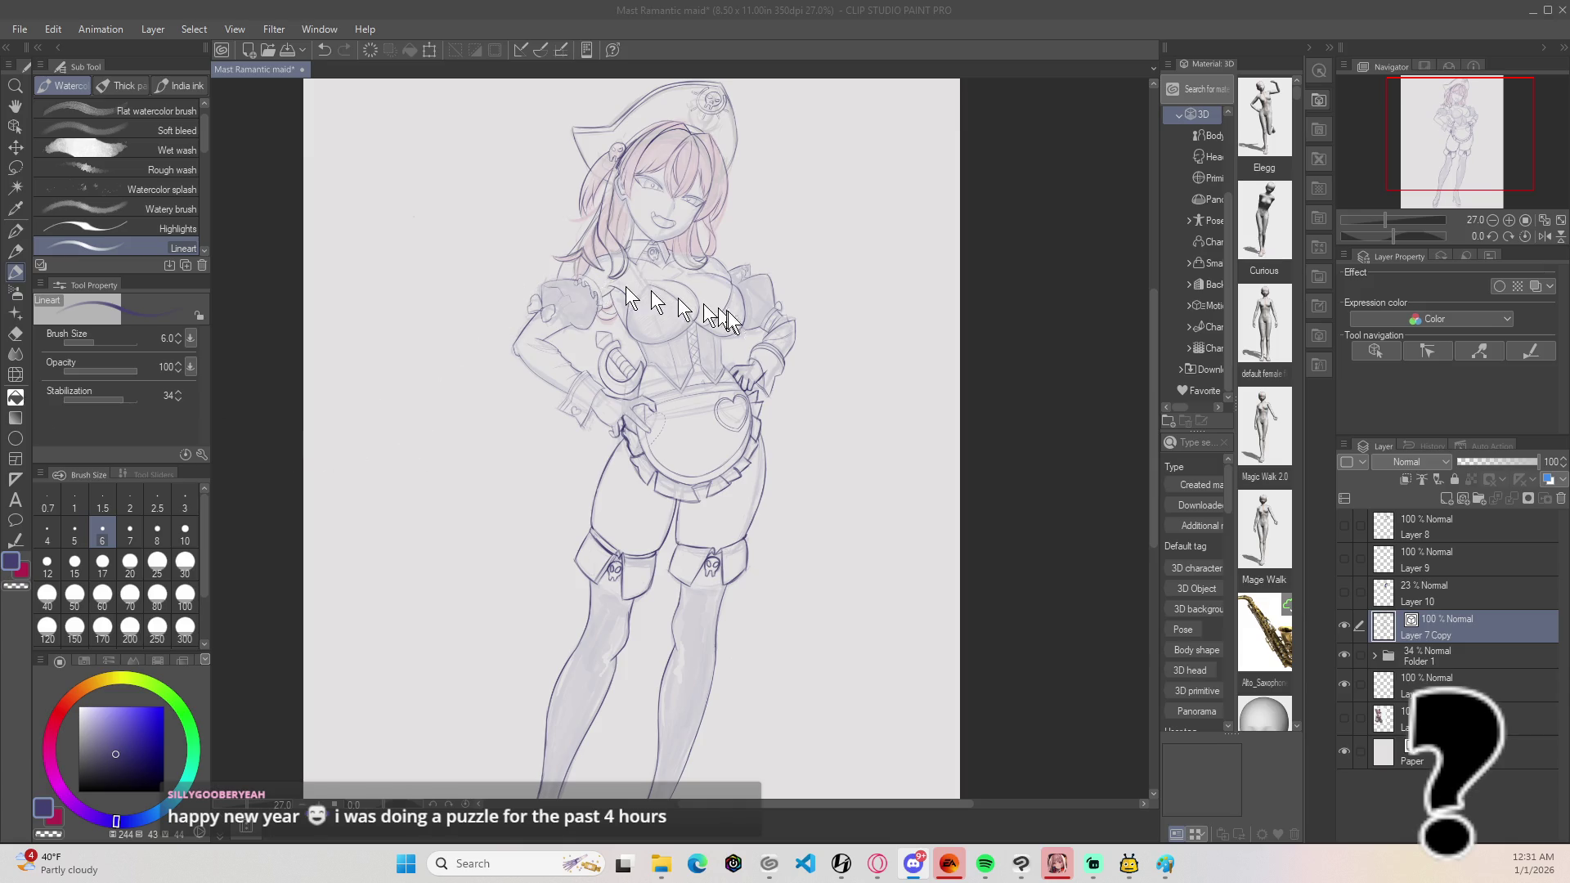
Step: Zoom in and ink a darker left chest outline up to the peak
{"action": "scroll", "coordinate": [740, 323], "scroll_direction": "up", "scroll_amount": 2}
{"action": "scroll", "coordinate": [721, 308], "scroll_direction": "up", "scroll_amount": 4}
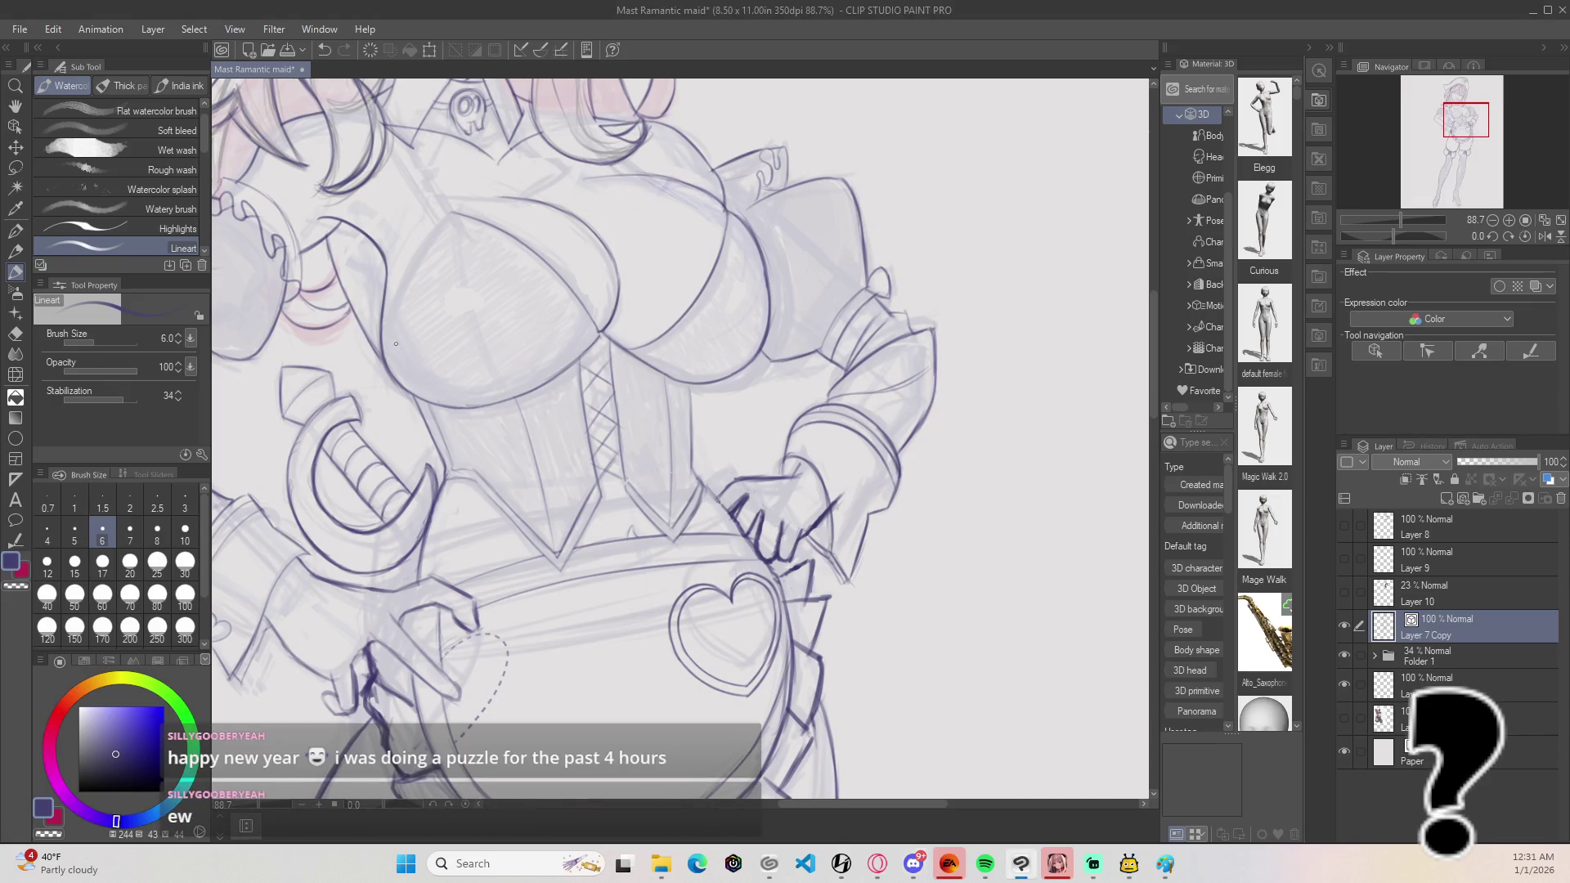
{"action": "mouse_move", "coordinate": [382, 364]}
{"action": "left_mouse_down"}
{"action": "mouse_move", "coordinate": [417, 250]}
{"action": "mouse_move", "coordinate": [446, 215]}
{"action": "left_mouse_up"}
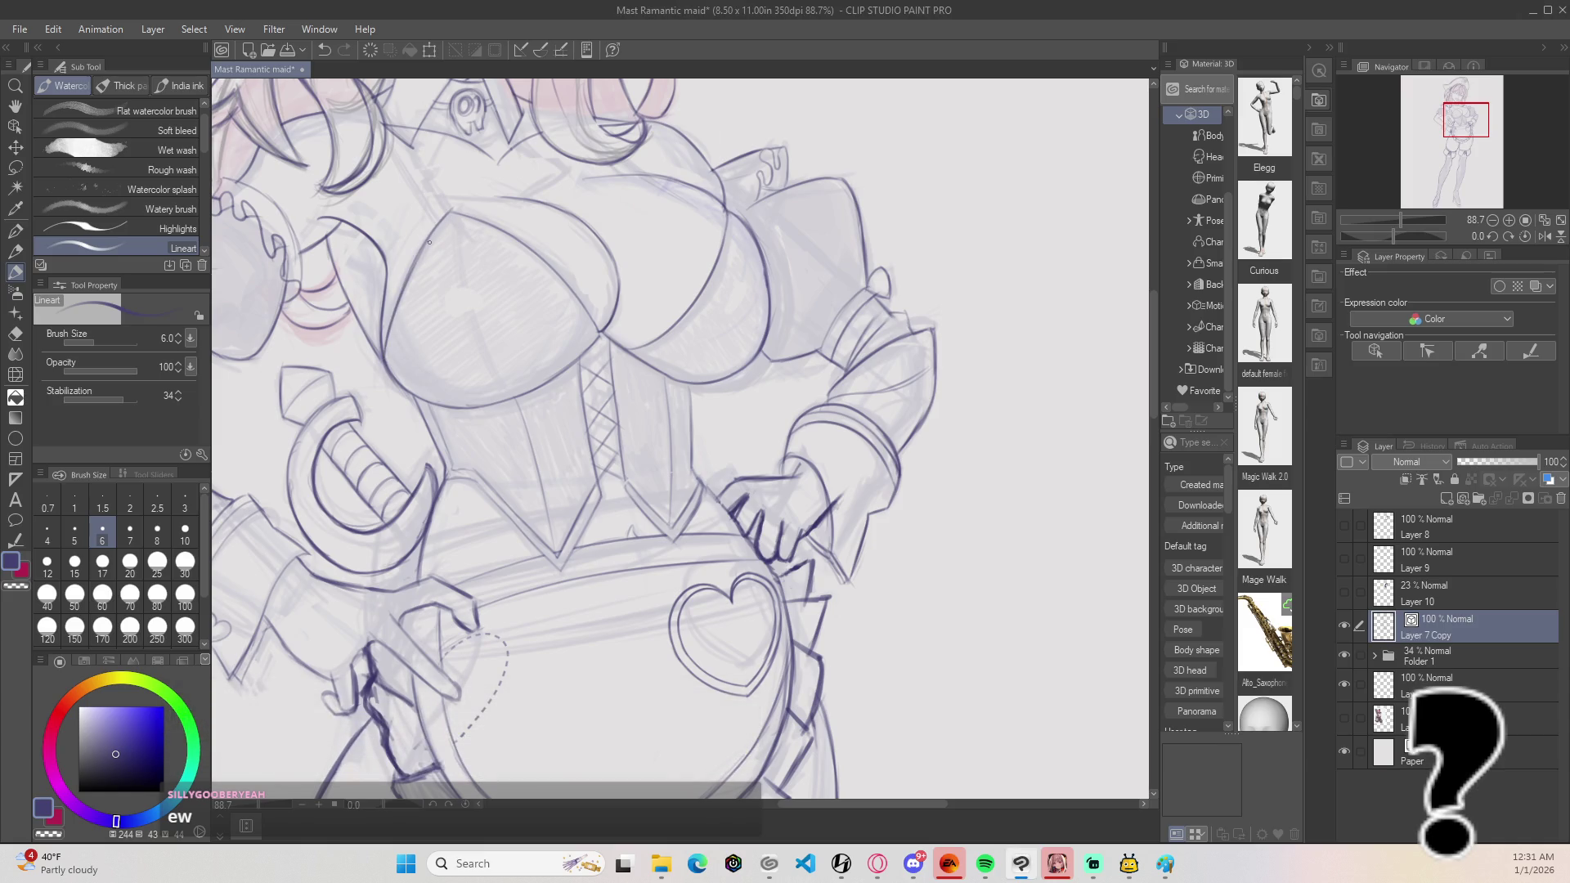
{"action": "scroll", "coordinate": [430, 242], "scroll_direction": "up", "scroll_amount": 3}
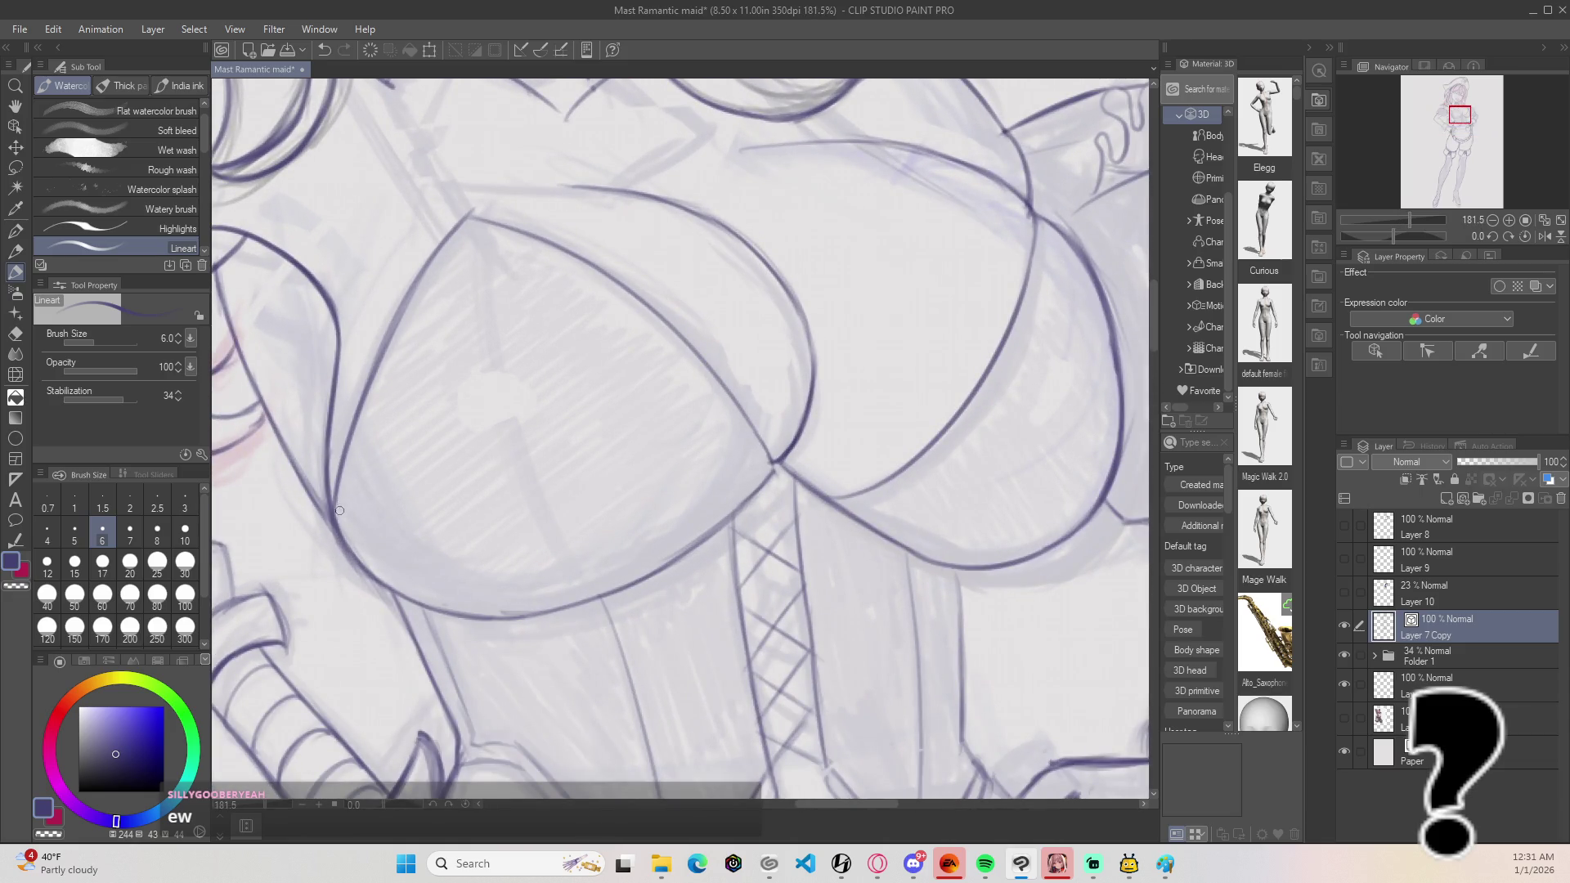
{"action": "left_click_drag", "start_coordinate": [352, 430], "coordinate": [469, 215]}
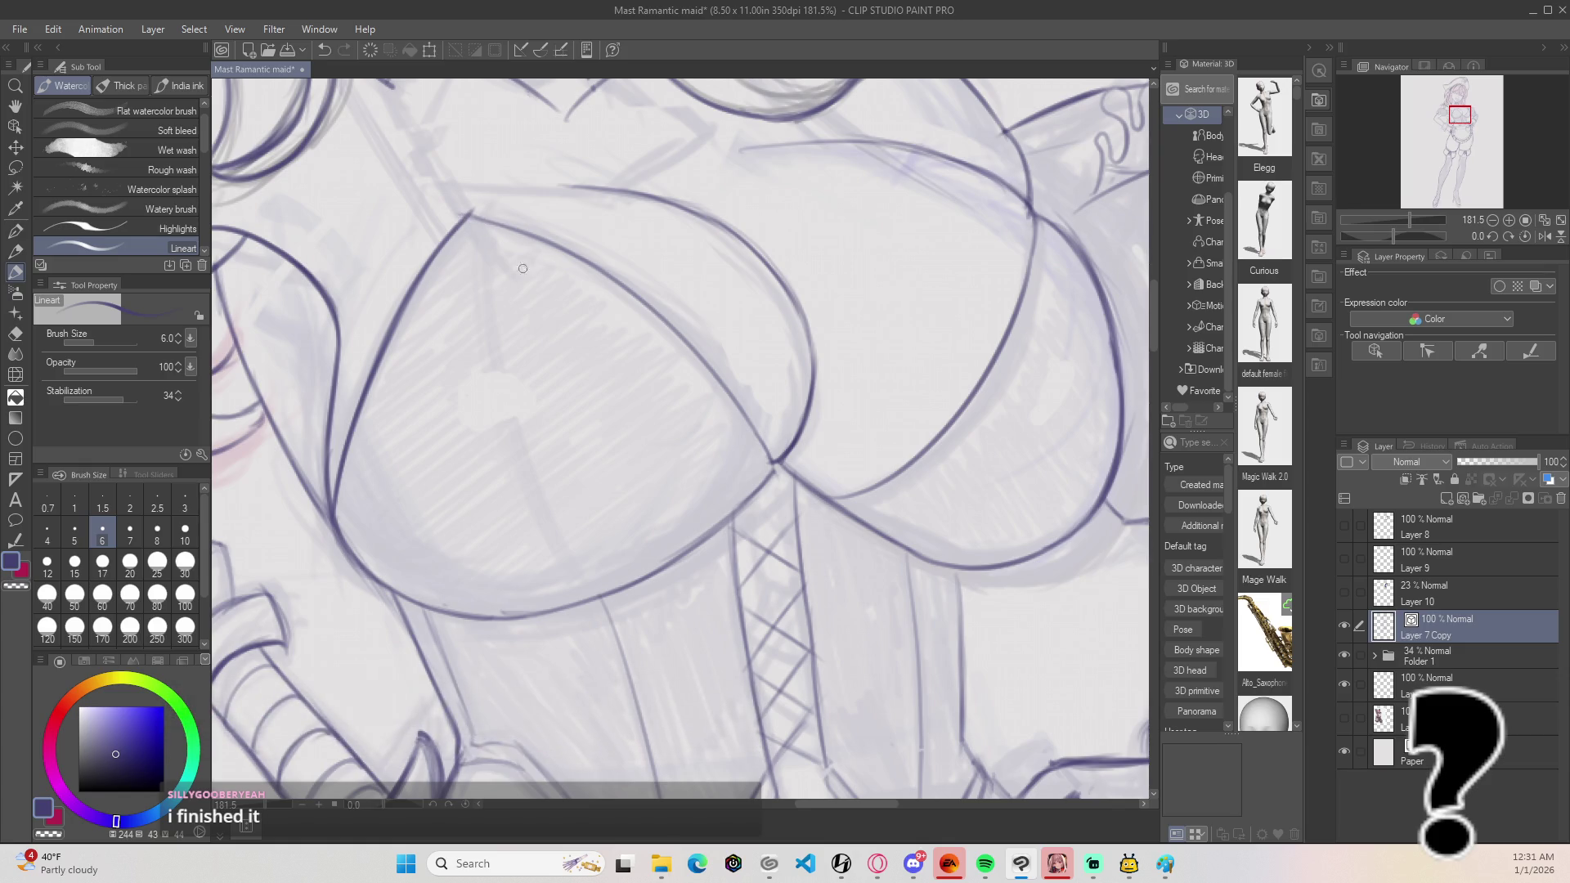
{"action": "left_click_drag", "start_coordinate": [434, 217], "coordinate": [491, 219]}
Step: Erase the stray line below the chest peak and part of the short left-edge stroke
{"action": "key", "text": "e"}
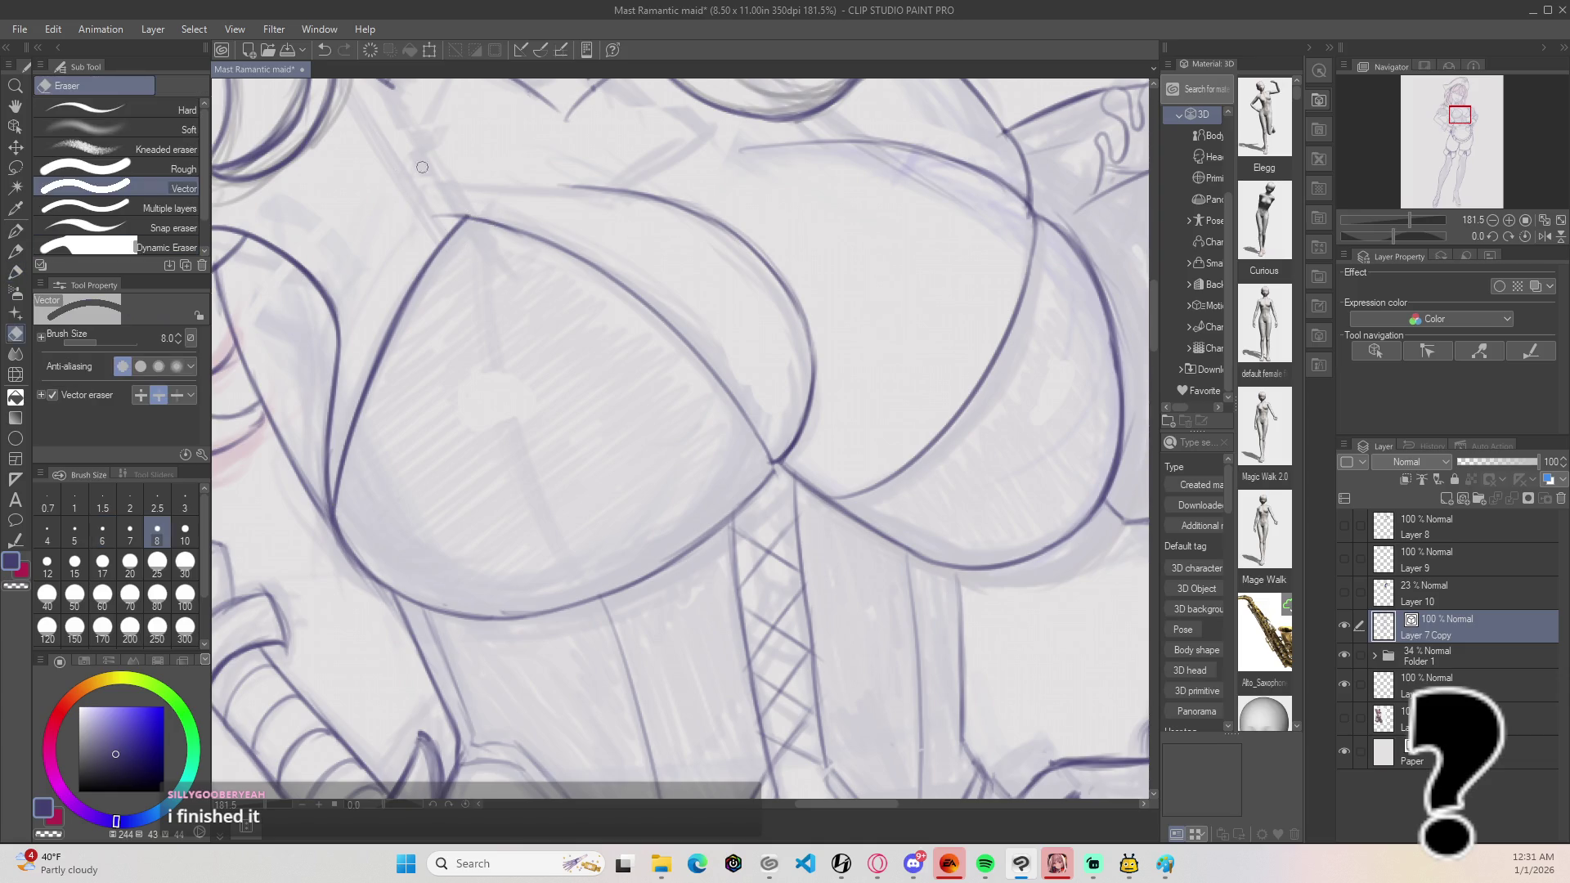
{"action": "mouse_move", "coordinate": [442, 228]}
{"action": "left_mouse_down"}
{"action": "mouse_move", "coordinate": [462, 241]}
{"action": "mouse_move", "coordinate": [445, 305]}
{"action": "left_mouse_up"}
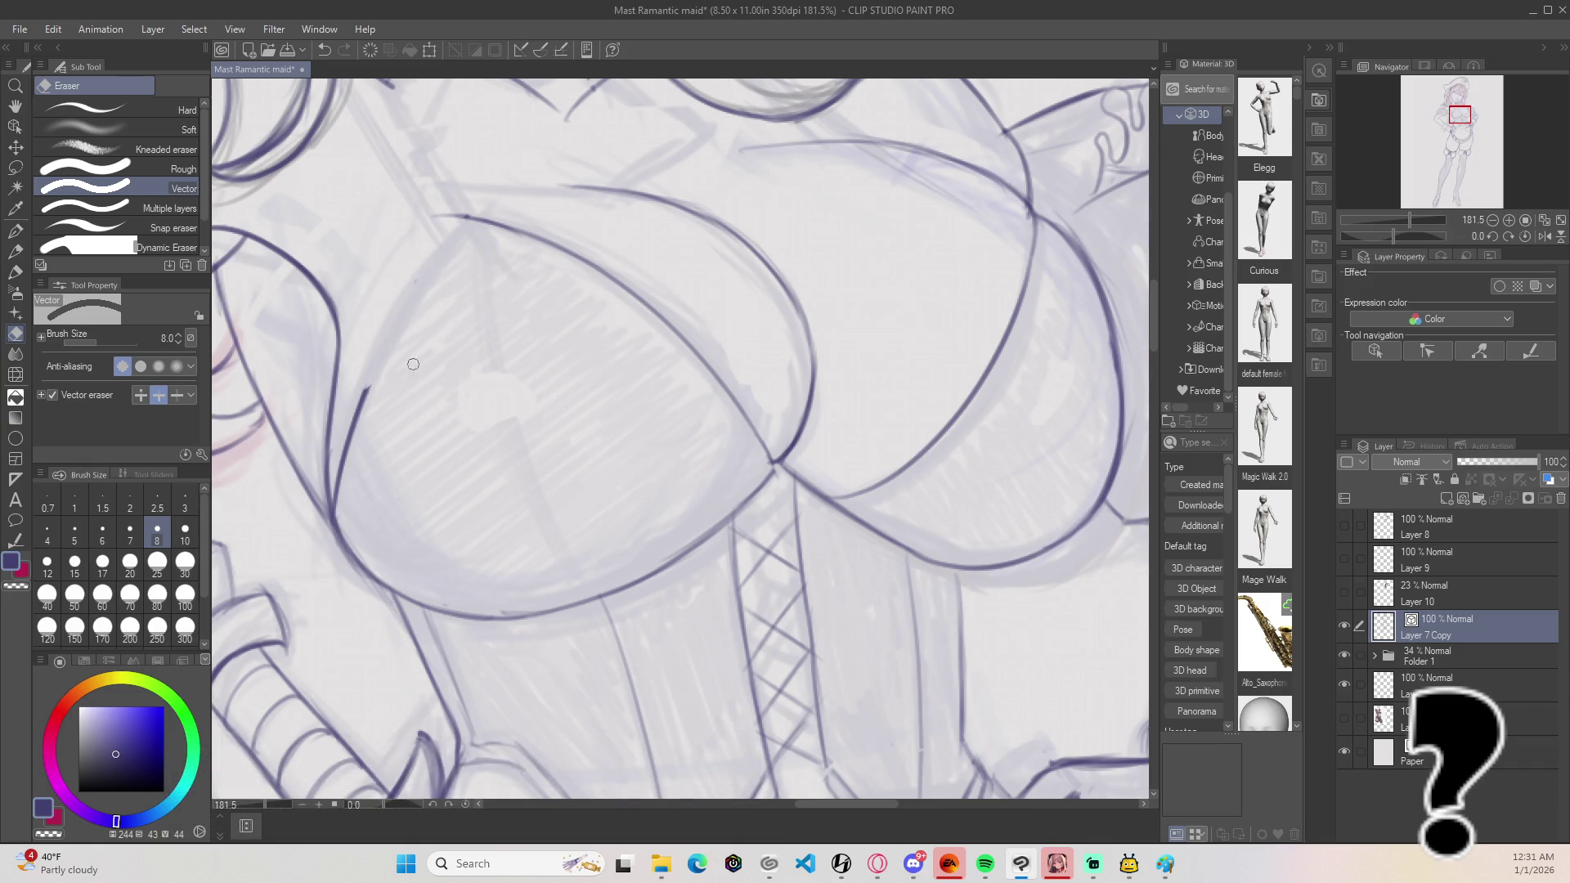
{"action": "key", "text": "p"}
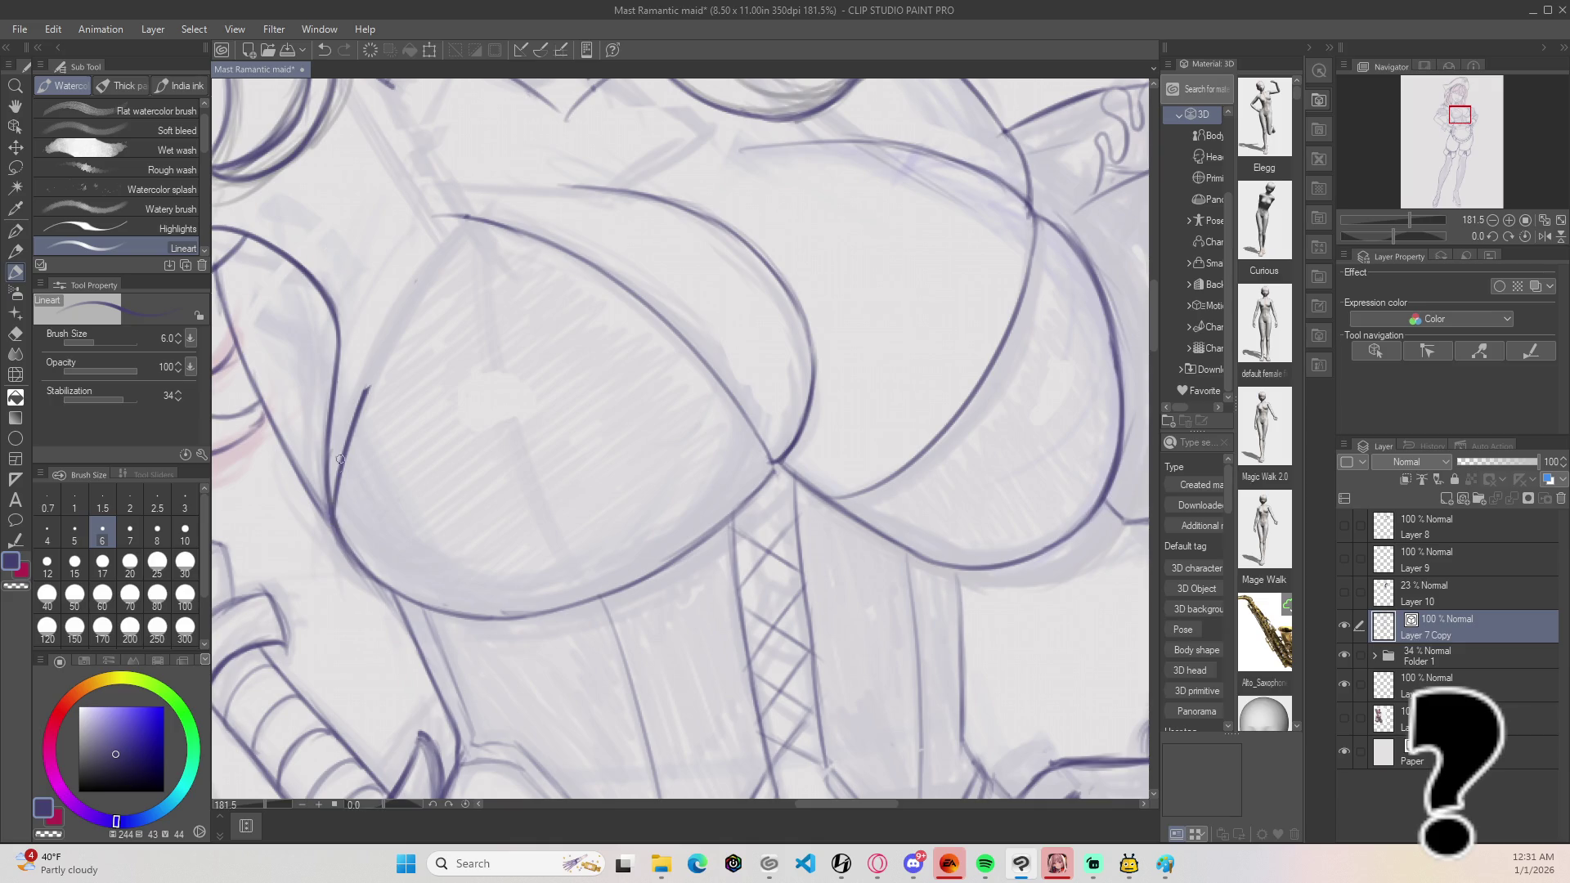
{"action": "key", "text": "e"}
{"action": "mouse_move", "coordinate": [360, 413]}
{"action": "left_mouse_down"}
{"action": "mouse_move", "coordinate": [363, 380]}
{"action": "mouse_move", "coordinate": [341, 510]}
{"action": "left_mouse_up"}
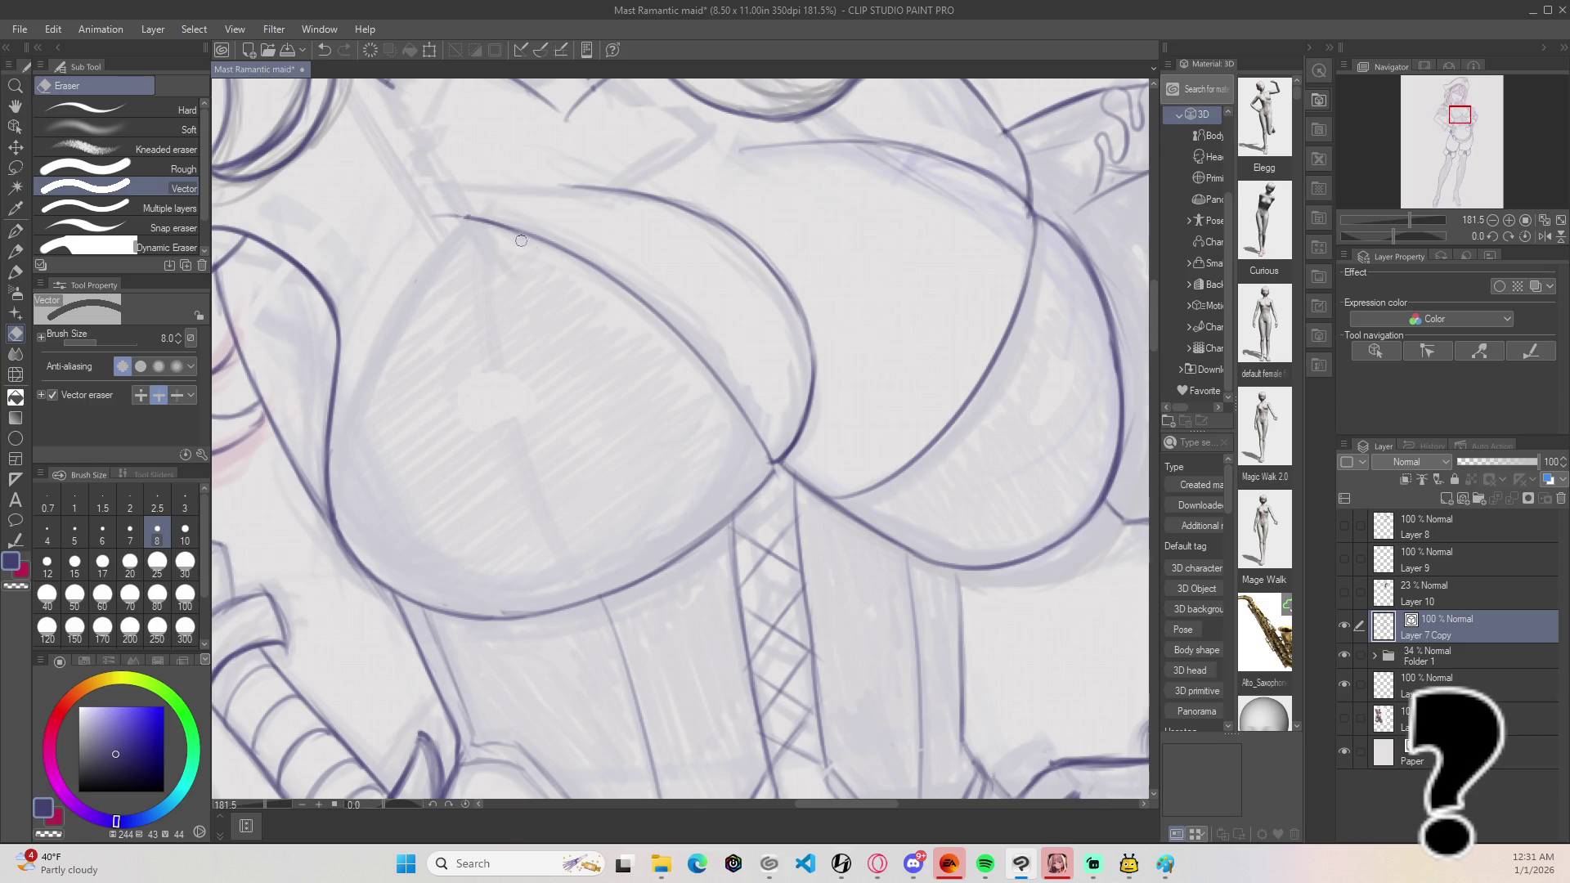
{"action": "key", "text": "p"}
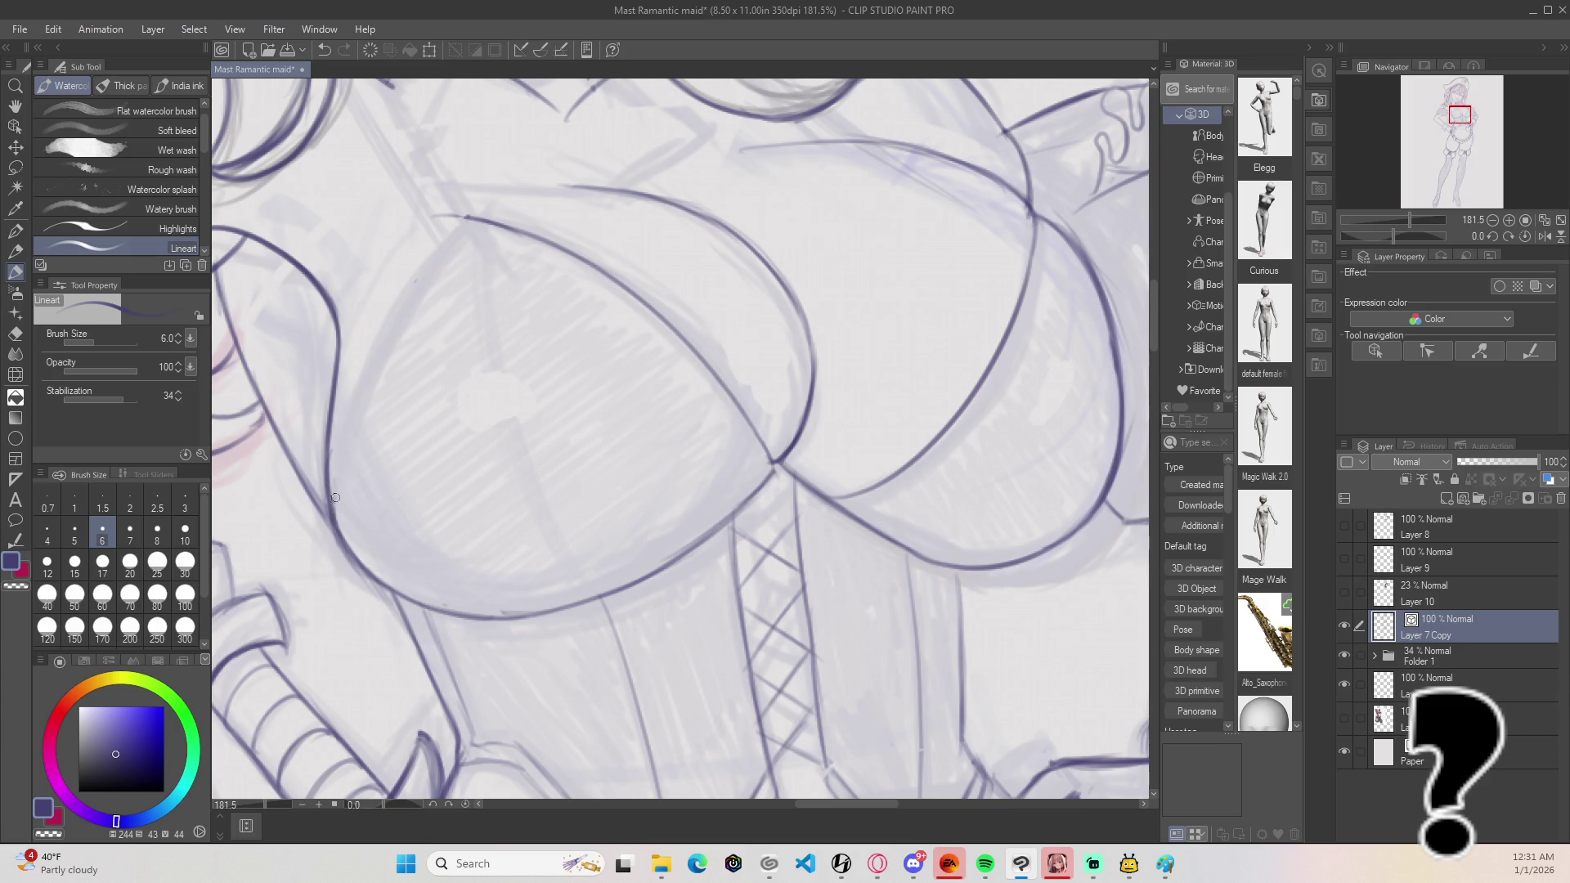
Step: Retrace the left cup's outer edge from the bottom up to the peak
{"action": "left_click_drag", "start_coordinate": [354, 389], "coordinate": [335, 507]}
{"action": "key", "text": "ctrl+z"}
{"action": "left_click_drag", "start_coordinate": [350, 434], "coordinate": [336, 491]}
{"action": "mouse_move", "coordinate": [357, 391]}
{"action": "left_mouse_down"}
{"action": "mouse_move", "coordinate": [334, 509]}
{"action": "mouse_move", "coordinate": [401, 296]}
{"action": "mouse_move", "coordinate": [435, 242]}
{"action": "left_mouse_up"}
{"action": "key", "text": "ctrl+z"}
{"action": "key", "text": "ctrl+z"}
{"action": "key", "text": "ctrl+z"}
{"action": "left_click_drag", "start_coordinate": [335, 507], "coordinate": [352, 376]}
{"action": "left_click_drag", "start_coordinate": [335, 491], "coordinate": [393, 282]}
{"action": "left_click_drag", "start_coordinate": [351, 417], "coordinate": [409, 262]}
{"action": "left_click_drag", "start_coordinate": [372, 335], "coordinate": [438, 211]}
{"action": "left_click_drag", "start_coordinate": [334, 522], "coordinate": [337, 507]}
Step: Double the cup outline beside the sketch line further up toward the collar
{"action": "left_click_drag", "start_coordinate": [390, 270], "coordinate": [574, 147]}
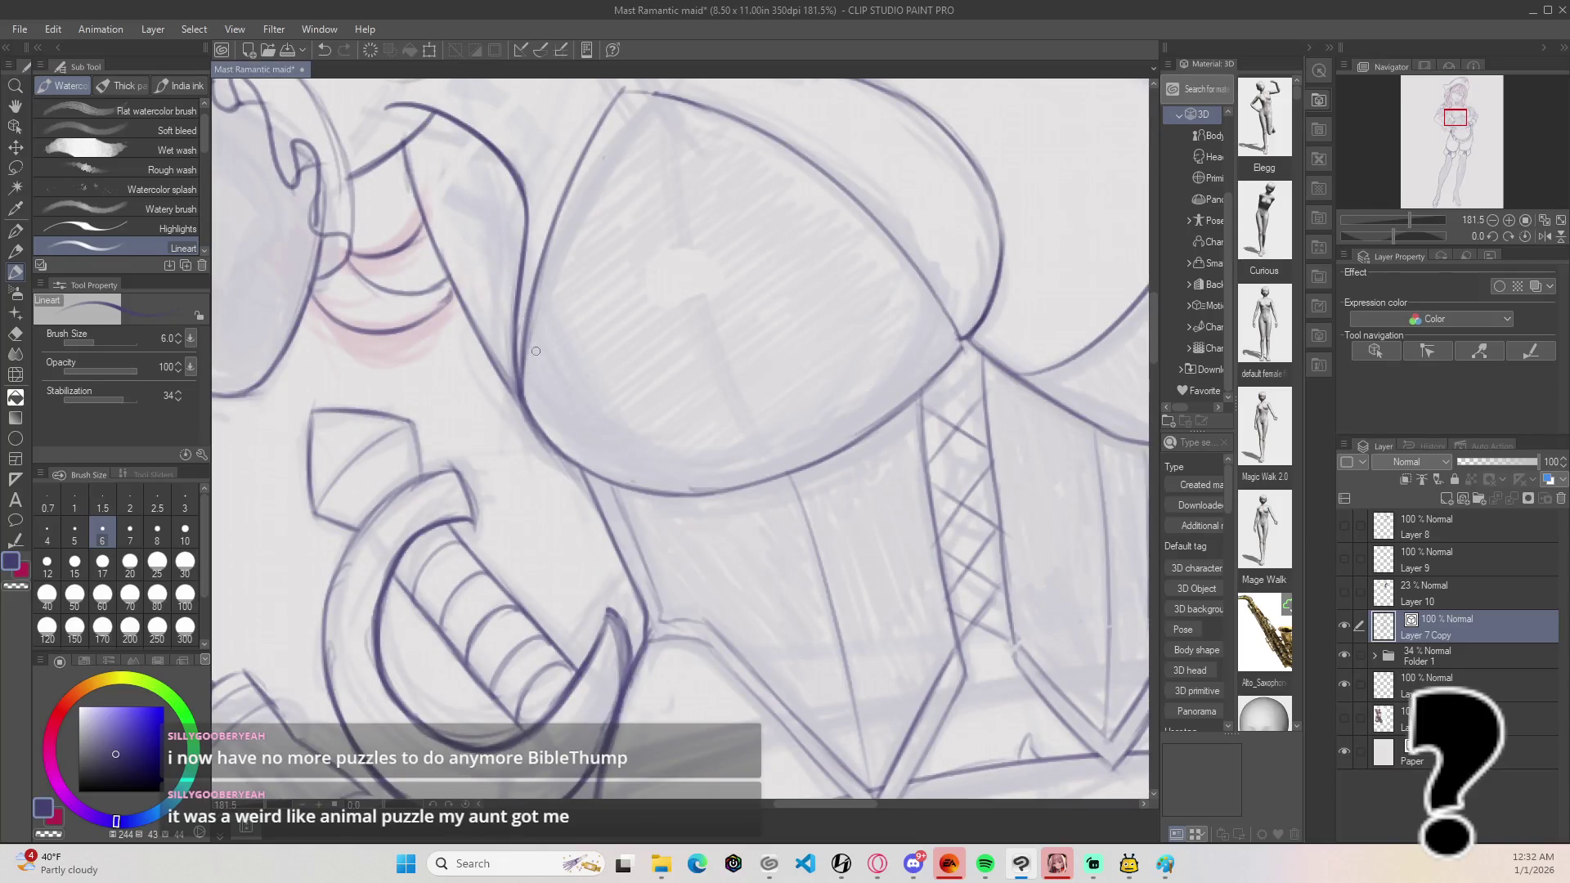
{"action": "mouse_move", "coordinate": [522, 393]}
{"action": "left_mouse_down"}
{"action": "mouse_move", "coordinate": [499, 331]}
{"action": "mouse_move", "coordinate": [515, 225]}
{"action": "left_mouse_up"}
{"action": "mouse_move", "coordinate": [503, 292]}
{"action": "left_mouse_down"}
{"action": "mouse_move", "coordinate": [524, 189]}
{"action": "mouse_move", "coordinate": [509, 369]}
{"action": "mouse_move", "coordinate": [519, 185]}
{"action": "mouse_move", "coordinate": [514, 375]}
{"action": "mouse_move", "coordinate": [533, 176]}
{"action": "left_mouse_up"}
{"action": "key", "text": "e"}
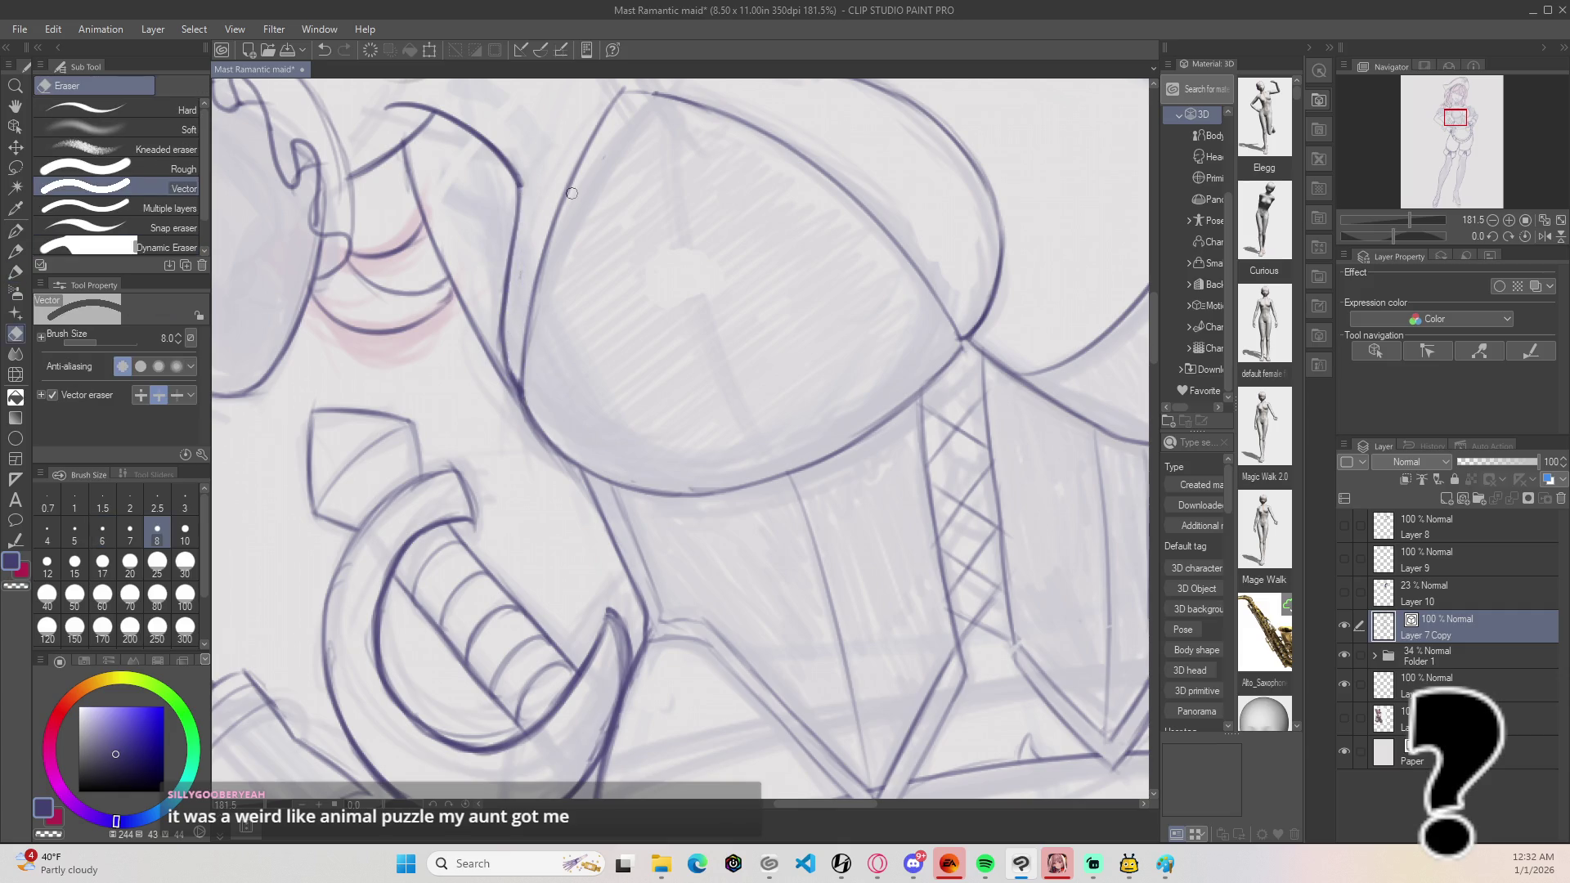
{"action": "scroll", "coordinate": [653, 302], "scroll_direction": "down", "scroll_amount": 5}
{"action": "left_click_drag", "start_coordinate": [636, 326], "coordinate": [599, 326]}
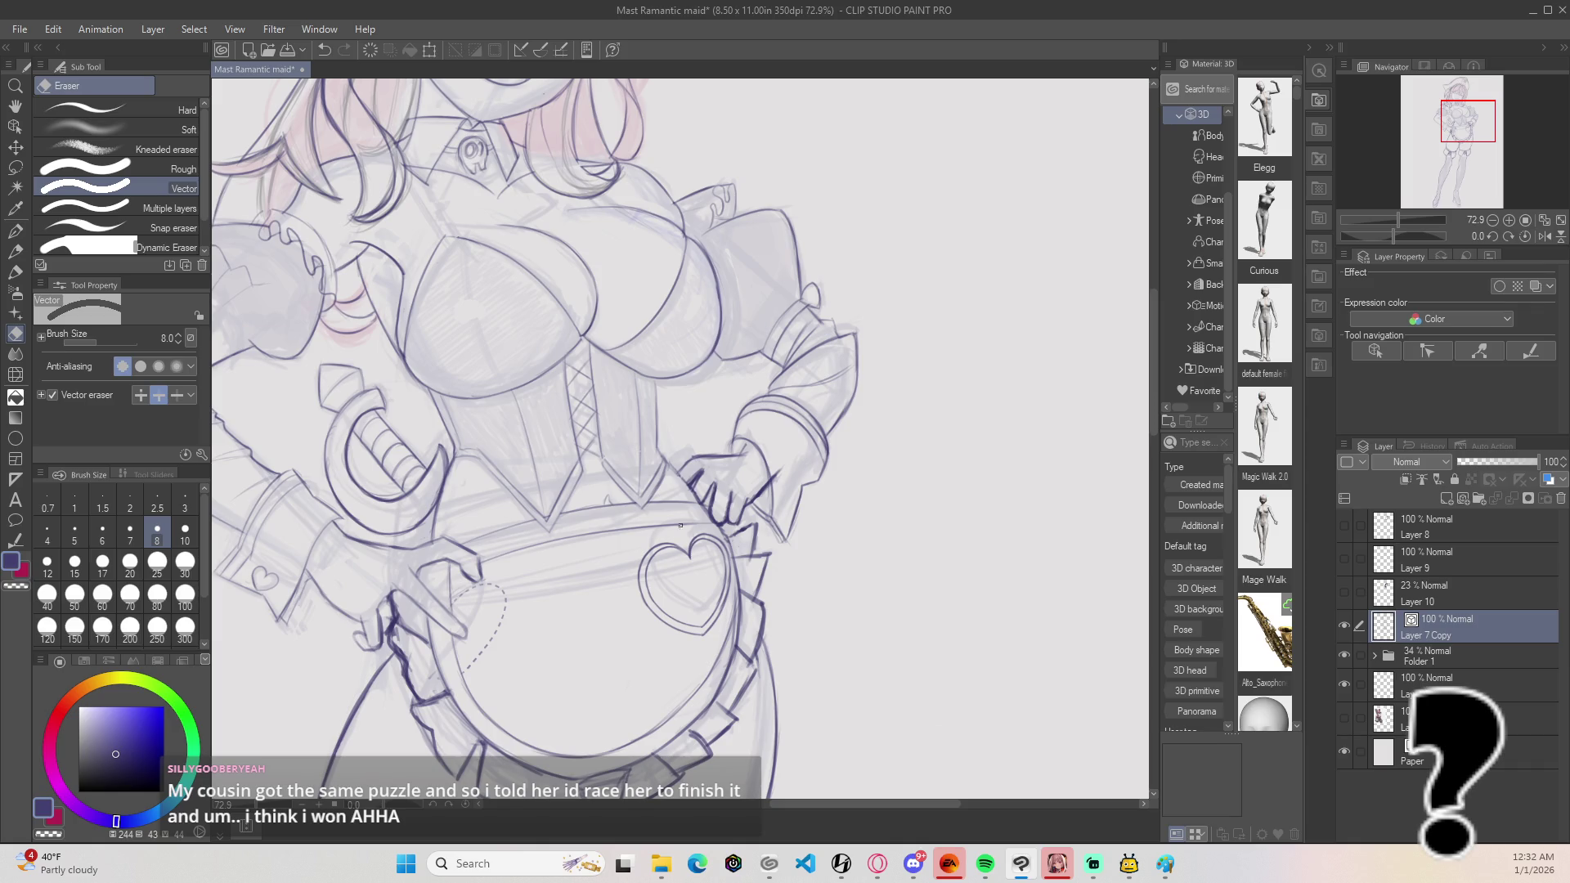
{"action": "scroll", "coordinate": [681, 525], "scroll_direction": "up", "scroll_amount": 4}
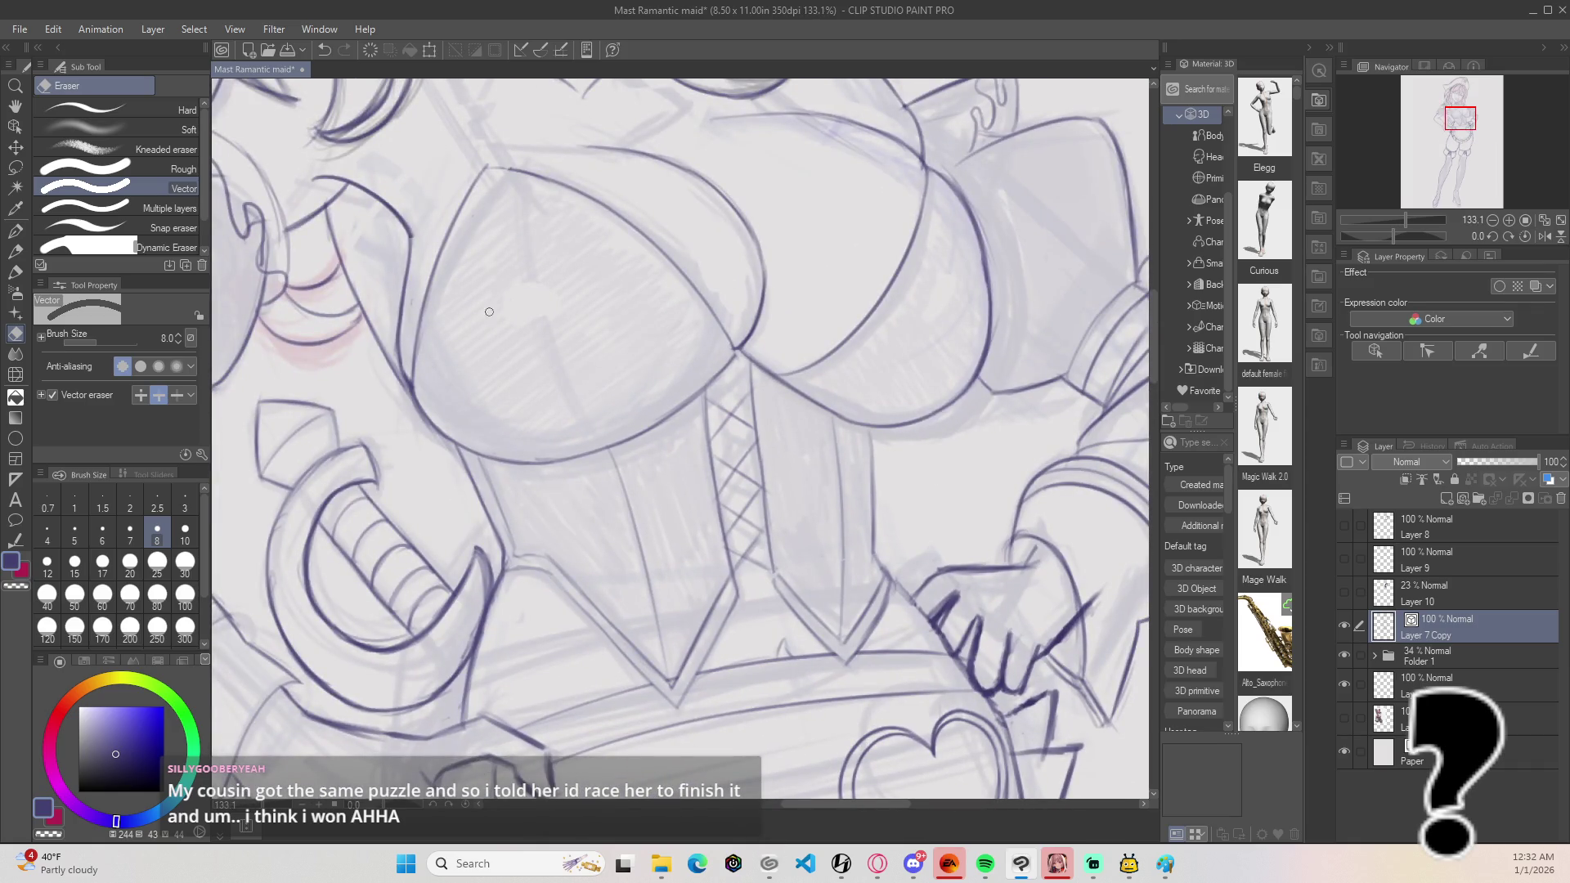
{"action": "scroll", "coordinate": [489, 312], "scroll_direction": "up", "scroll_amount": 3}
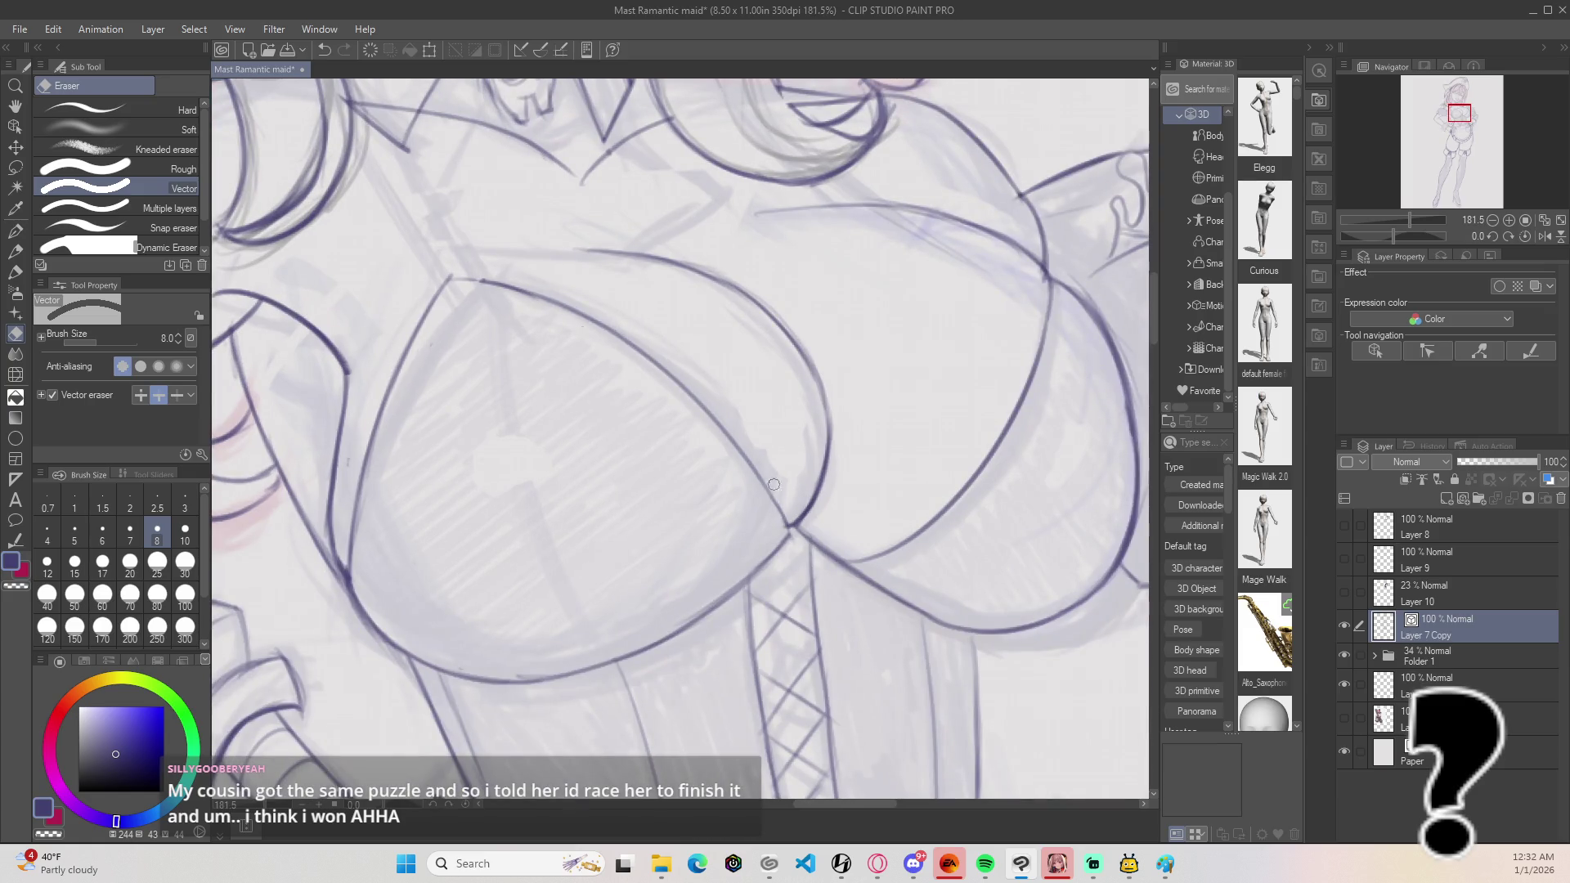
Step: Tilt the canvas 25 degrees and darken the cup's left outline toward the apex
{"action": "key", "text": "b"}
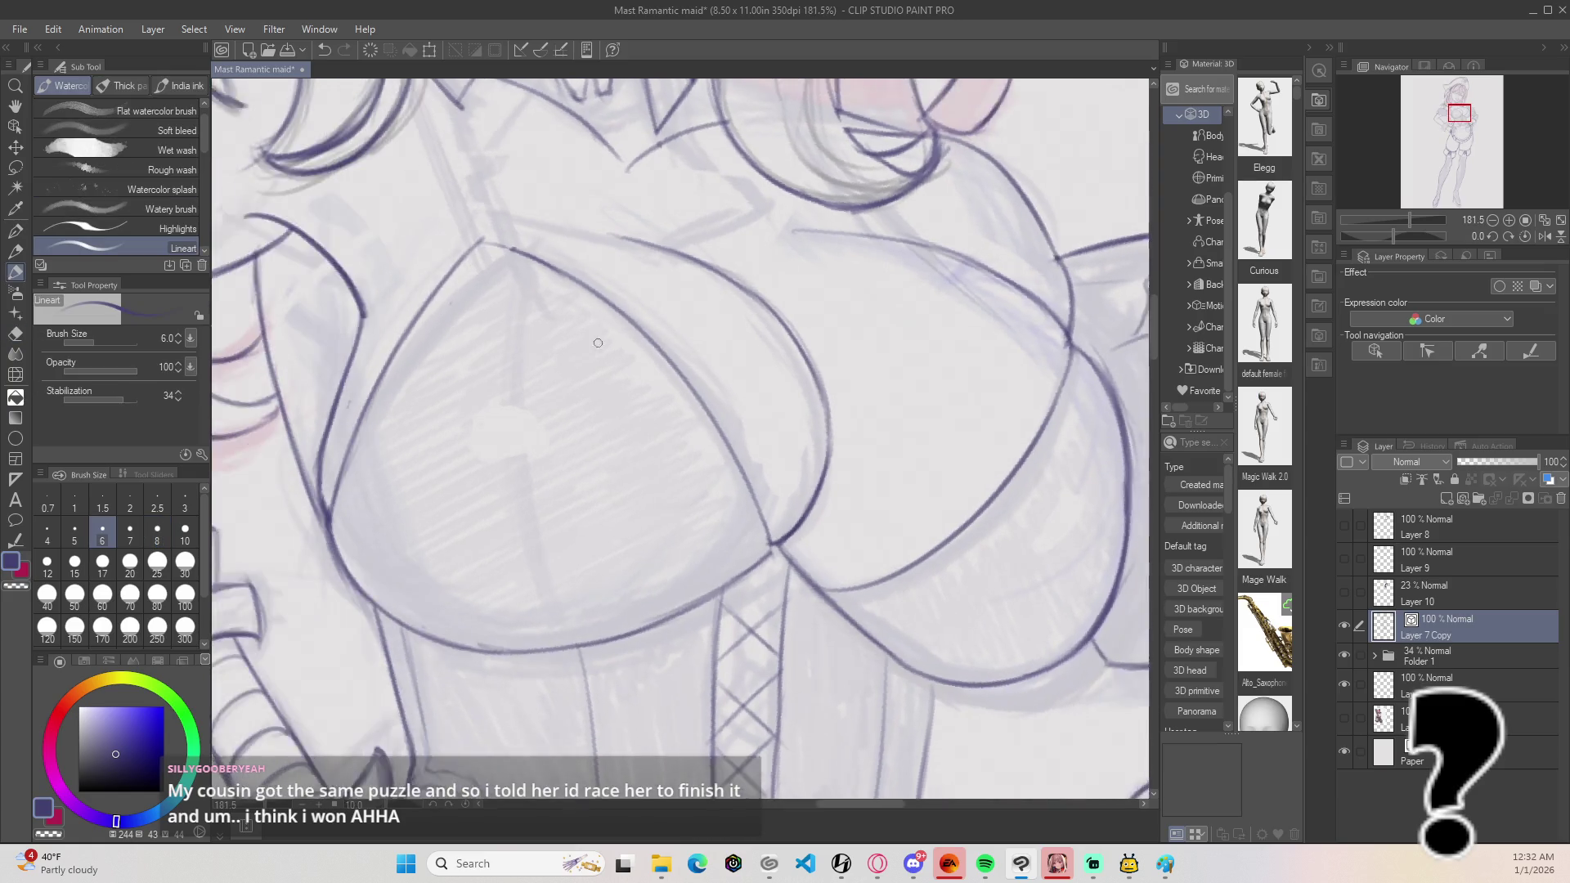
{"action": "left_click_drag", "start_coordinate": [598, 343], "coordinate": [568, 214]}
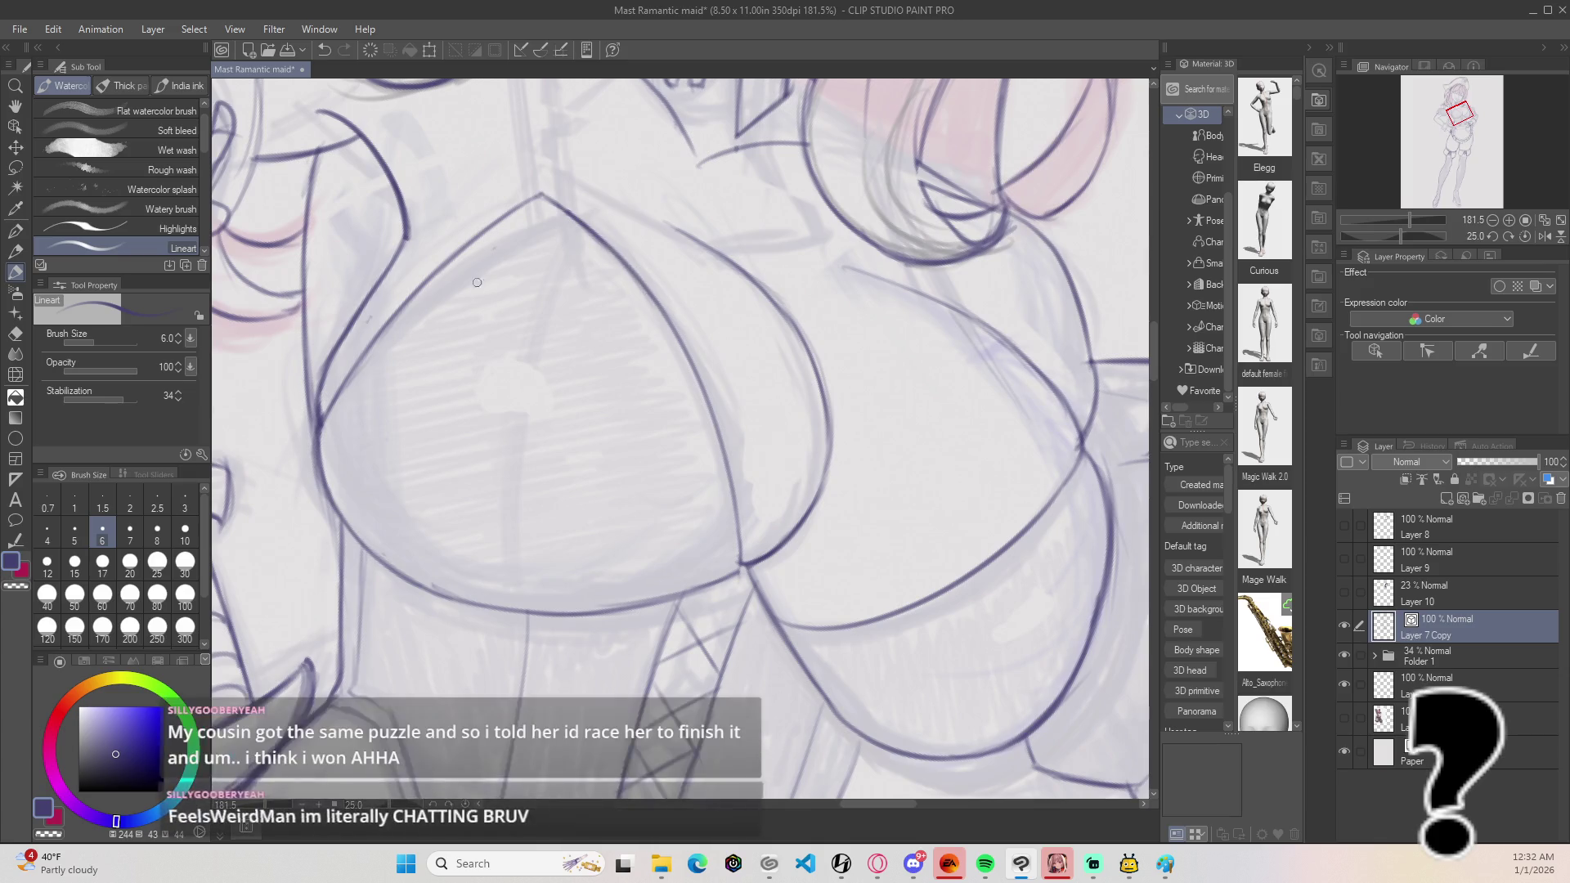
{"action": "left_click_drag", "start_coordinate": [422, 297], "coordinate": [360, 366]}
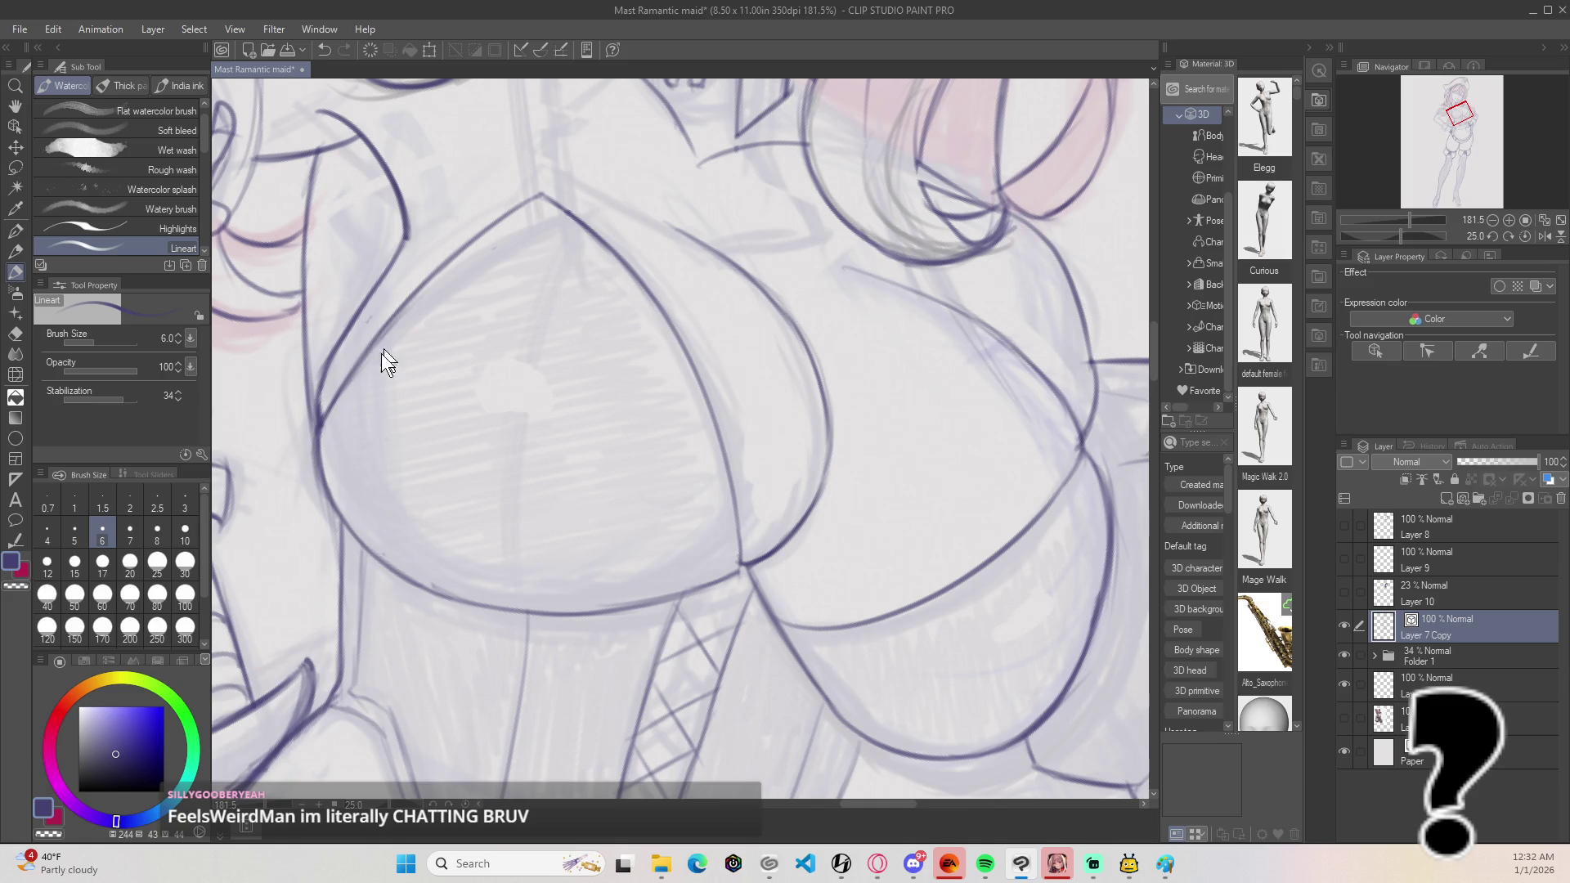
{"action": "mouse_move", "coordinate": [317, 419]}
{"action": "left_mouse_down"}
{"action": "mouse_move", "coordinate": [383, 327]}
{"action": "mouse_move", "coordinate": [554, 177]}
{"action": "mouse_move", "coordinate": [534, 556]}
{"action": "left_mouse_up"}
{"action": "key", "text": "ctrl+z"}
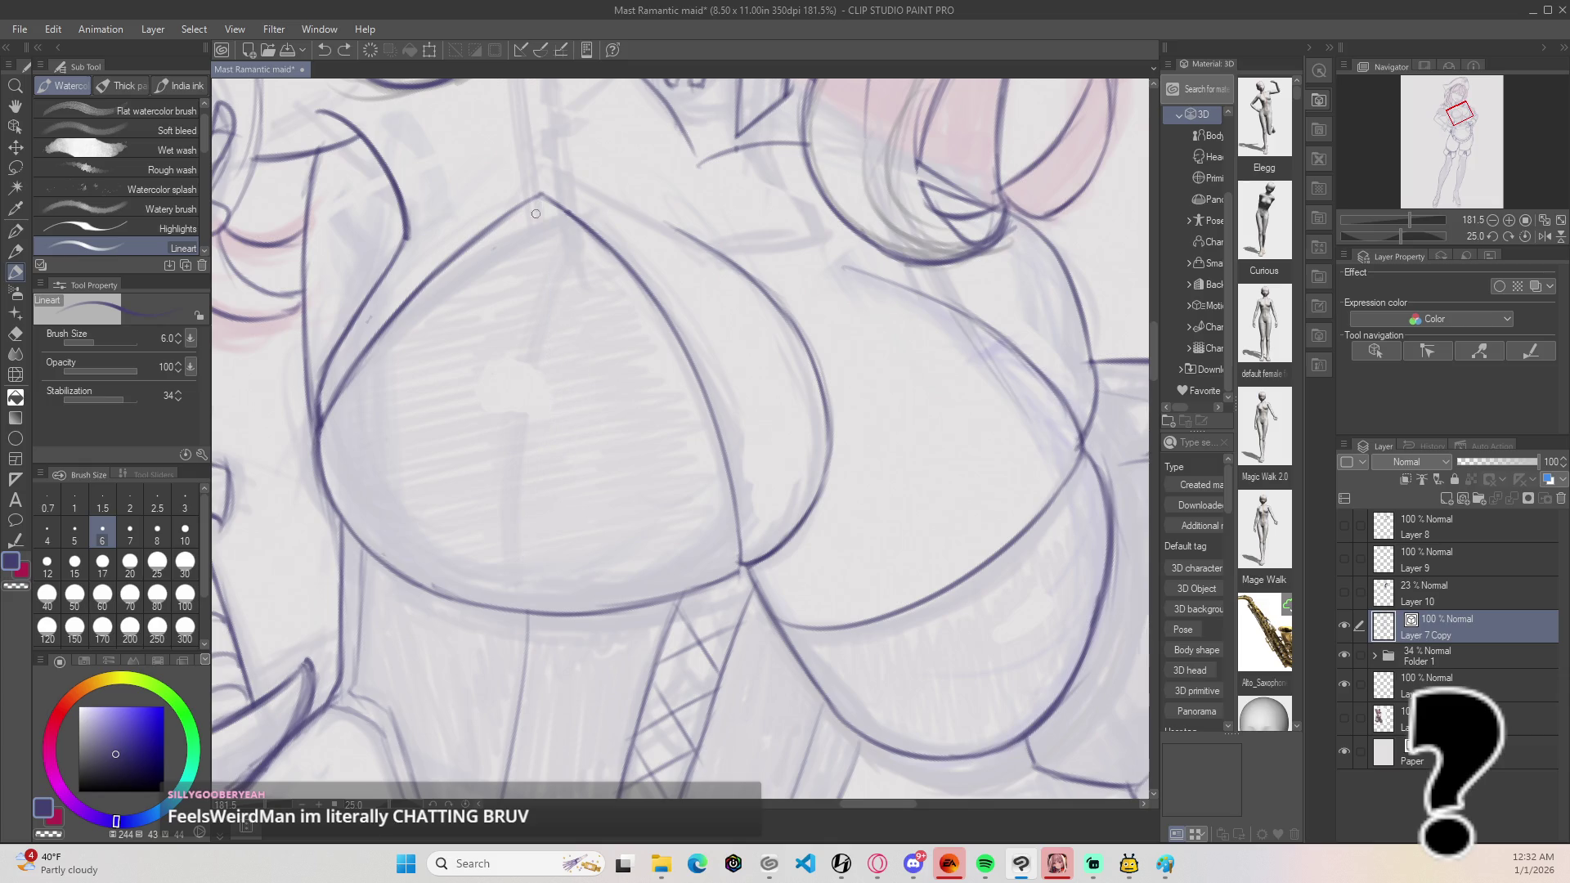
Step: Draw a vertical seam from the lower curve up to the cup's peak after several retries
{"action": "left_click_drag", "start_coordinate": [545, 202], "coordinate": [546, 607]}
{"action": "key", "text": "ctrl+z"}
{"action": "left_click_drag", "start_coordinate": [540, 196], "coordinate": [533, 597]}
{"action": "key", "text": "ctrl+z"}
{"action": "left_click_drag", "start_coordinate": [539, 197], "coordinate": [519, 591]}
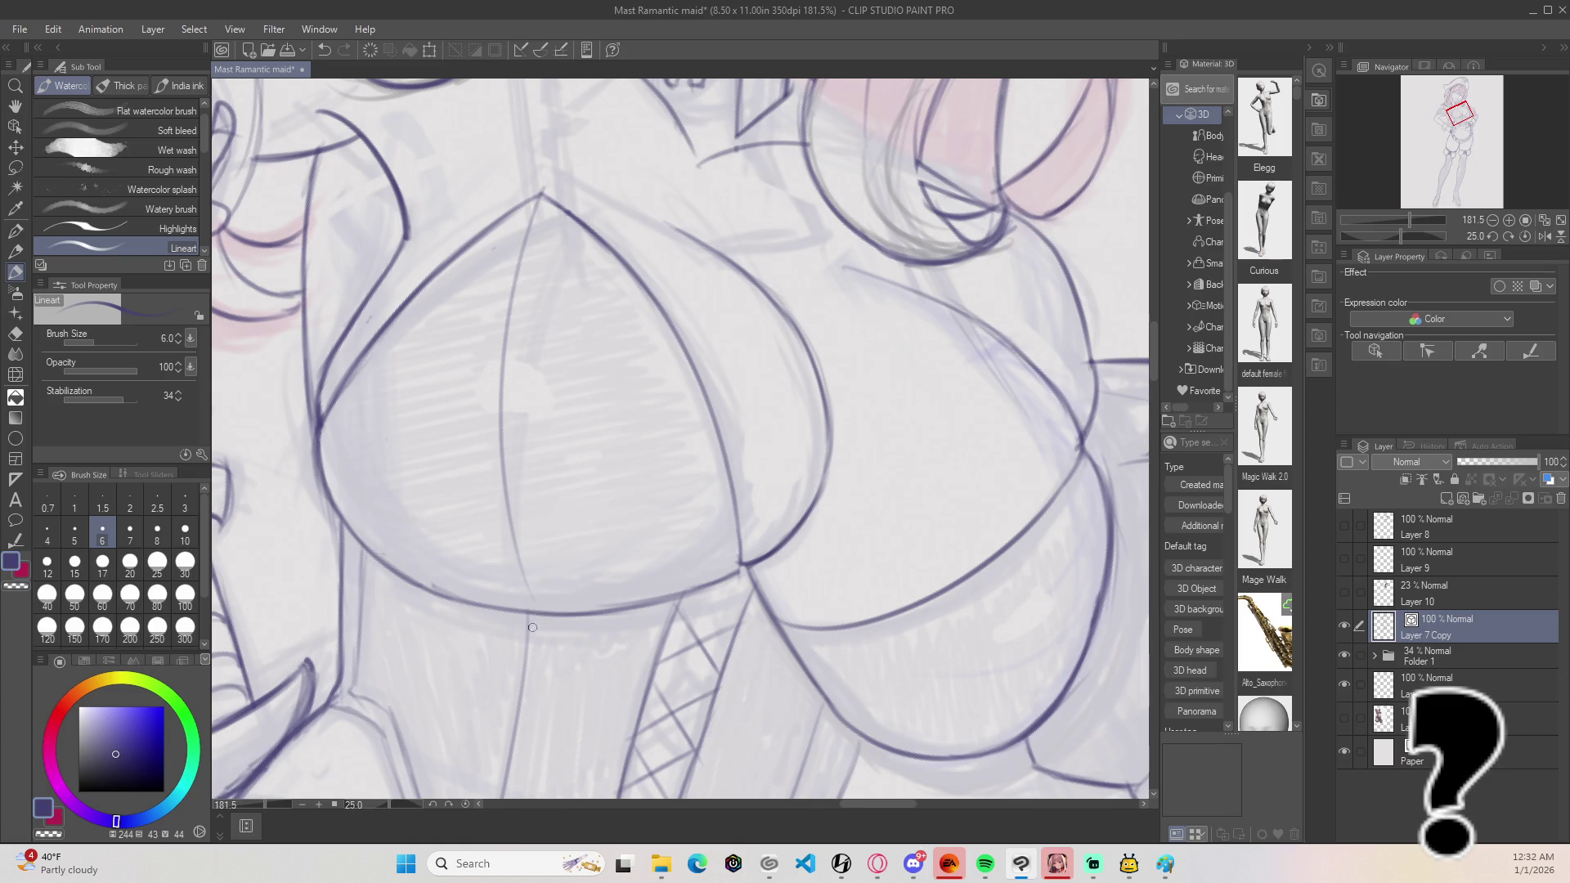
{"action": "key", "text": "ctrl+z"}
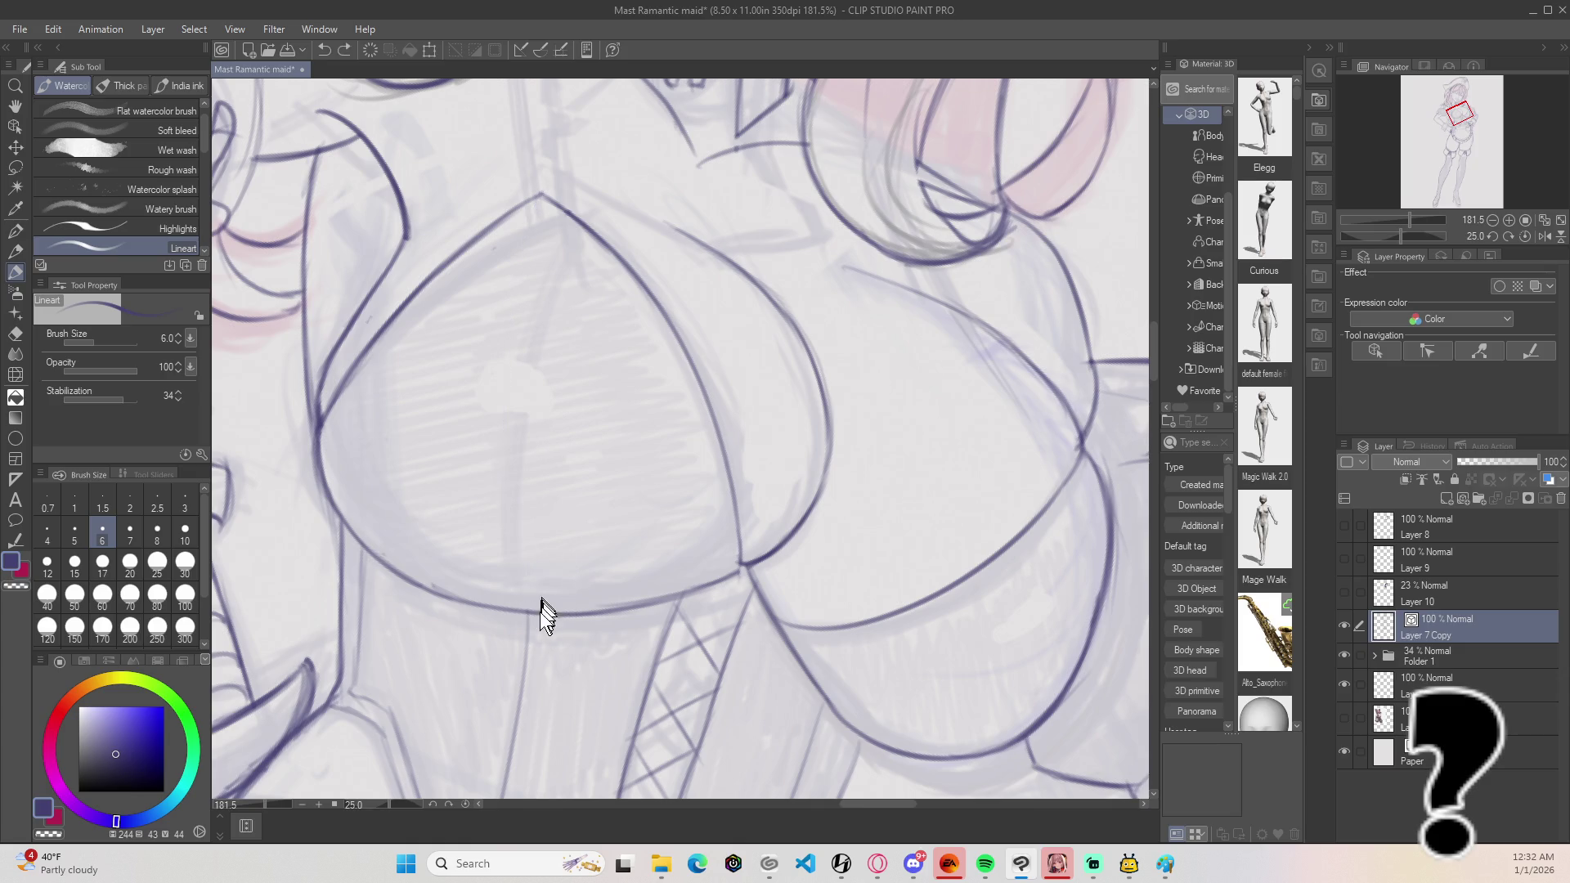
{"action": "left_click_drag", "start_coordinate": [526, 612], "coordinate": [530, 208]}
{"action": "key", "text": "ctrl+z"}
{"action": "mouse_move", "coordinate": [526, 612]}
{"action": "left_mouse_down"}
{"action": "mouse_move", "coordinate": [510, 523]}
{"action": "mouse_move", "coordinate": [539, 195]}
{"action": "left_mouse_up"}
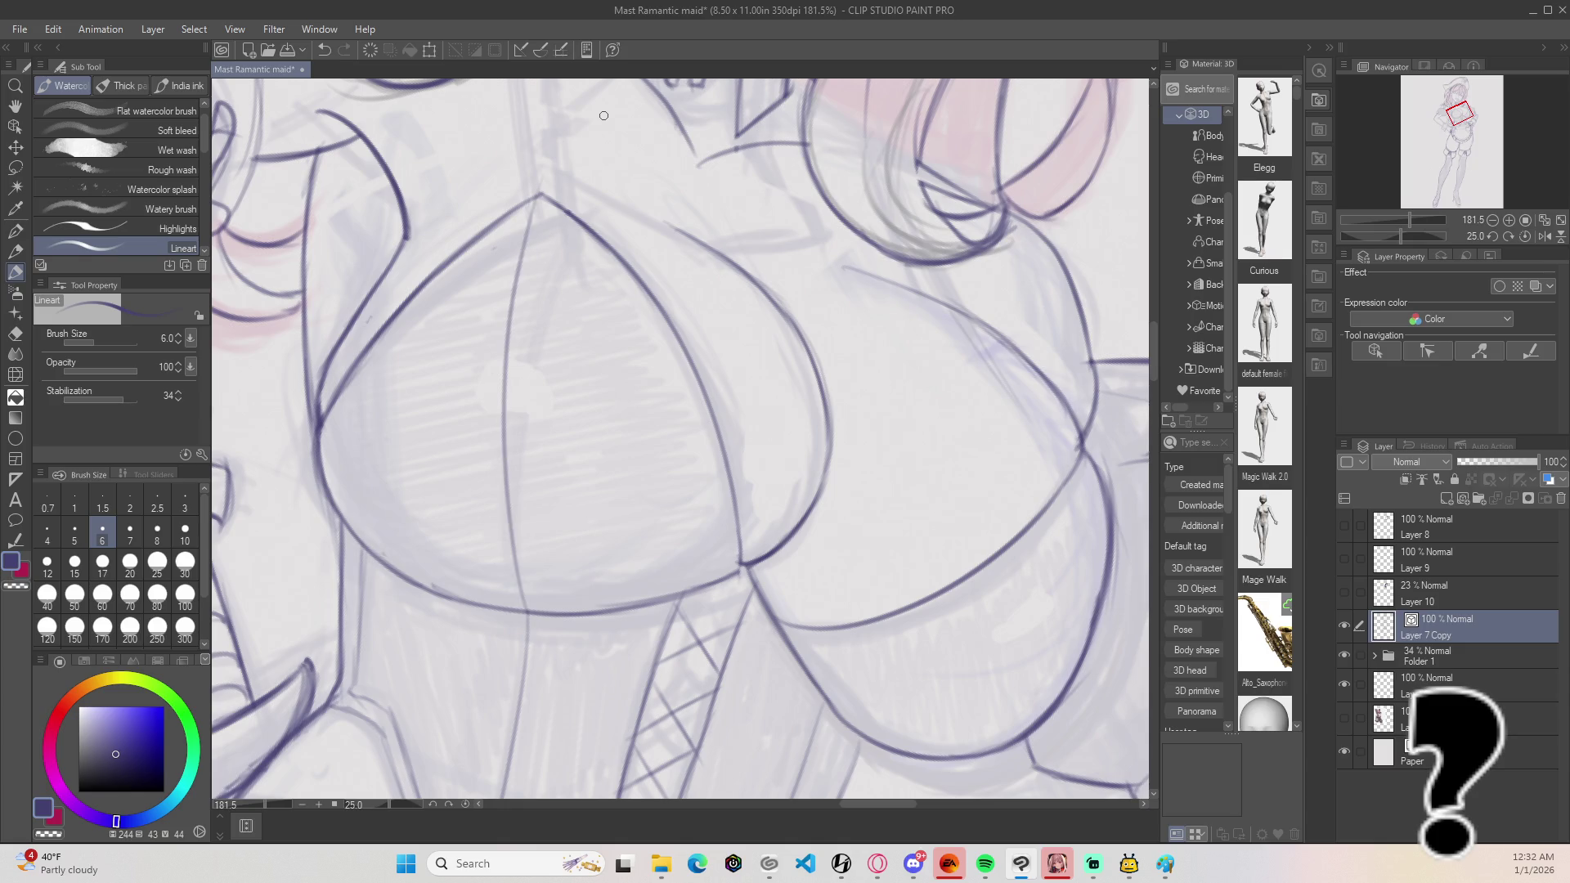
{"action": "scroll", "coordinate": [603, 116], "scroll_direction": "down", "scroll_amount": 5}
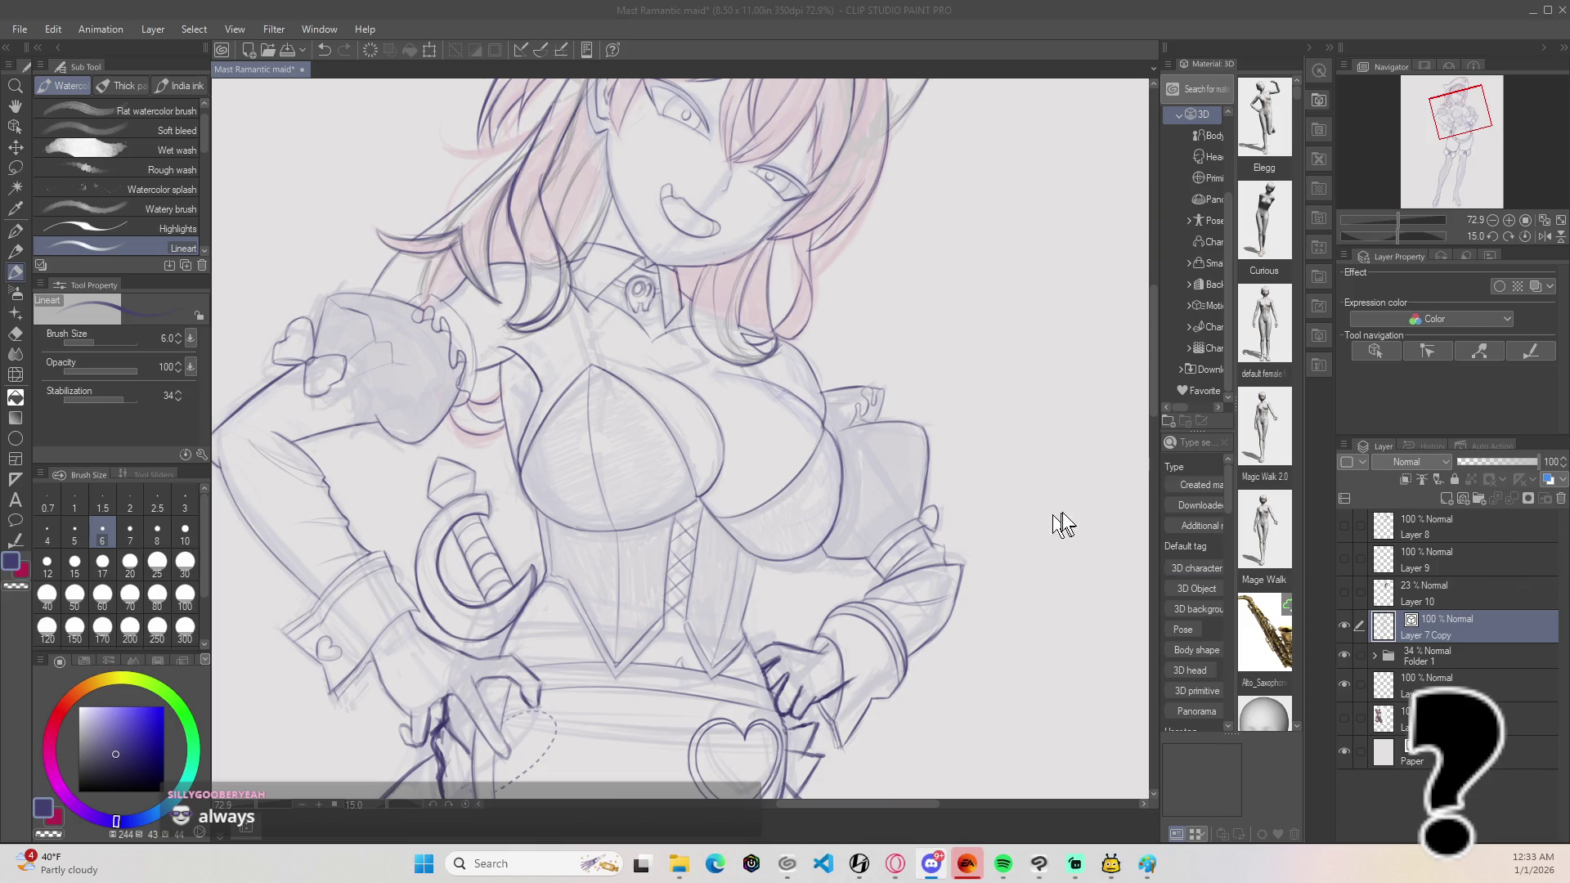
Step: Fit the page, hide Folder 1's shaded sketch, and look over the whole figure's lineart
{"action": "left_click", "coordinate": [1078, 443]}
{"action": "key", "text": "ctrl+0"}
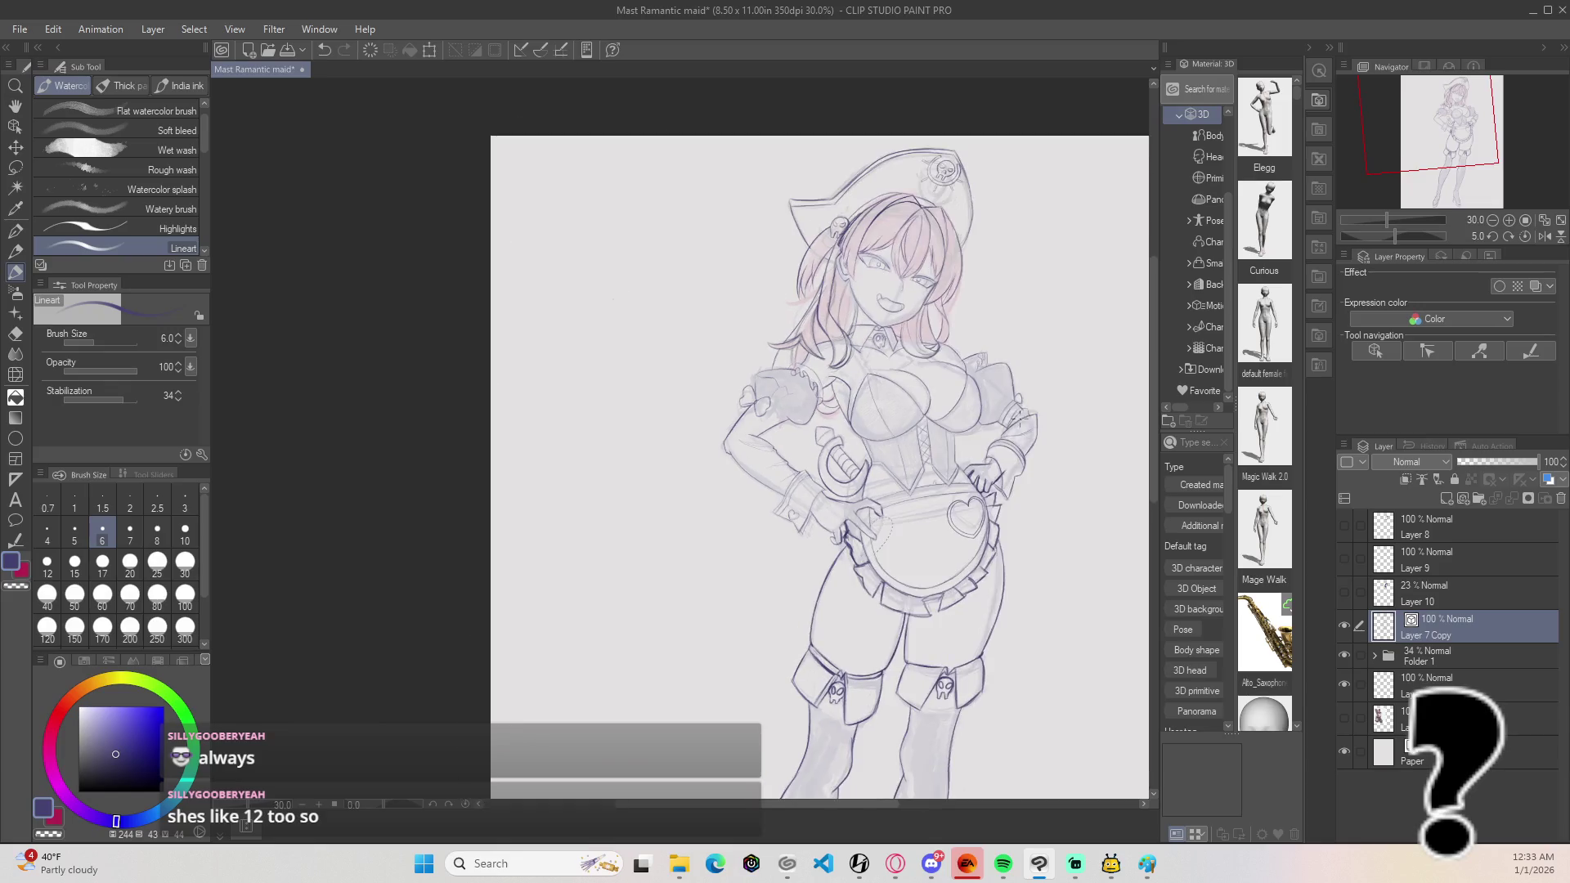
{"action": "left_click_drag", "start_coordinate": [897, 399], "coordinate": [805, 268]}
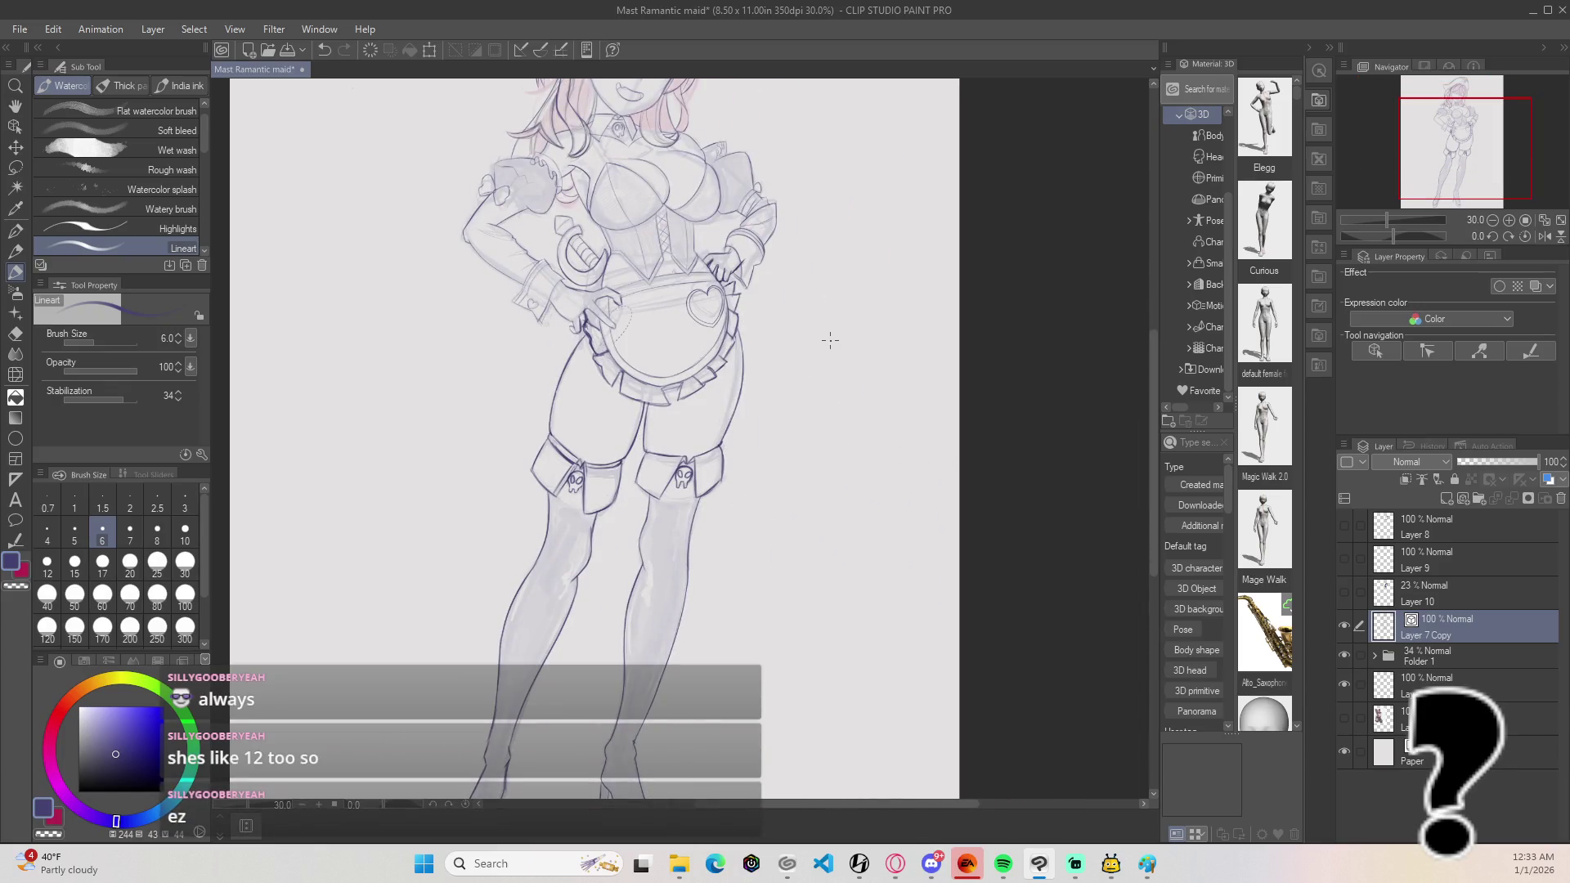
{"action": "left_click", "coordinate": [1345, 655]}
{"action": "scroll", "coordinate": [836, 487], "scroll_direction": "down", "scroll_amount": 1}
{"action": "mouse_move", "coordinate": [869, 568]}
{"action": "left_mouse_down"}
{"action": "mouse_move", "coordinate": [848, 515]}
{"action": "mouse_move", "coordinate": [868, 585]}
{"action": "mouse_move", "coordinate": [858, 624]}
{"action": "mouse_move", "coordinate": [857, 602]}
{"action": "left_mouse_up"}
{"action": "scroll", "coordinate": [871, 633], "scroll_direction": "down", "scroll_amount": 1}
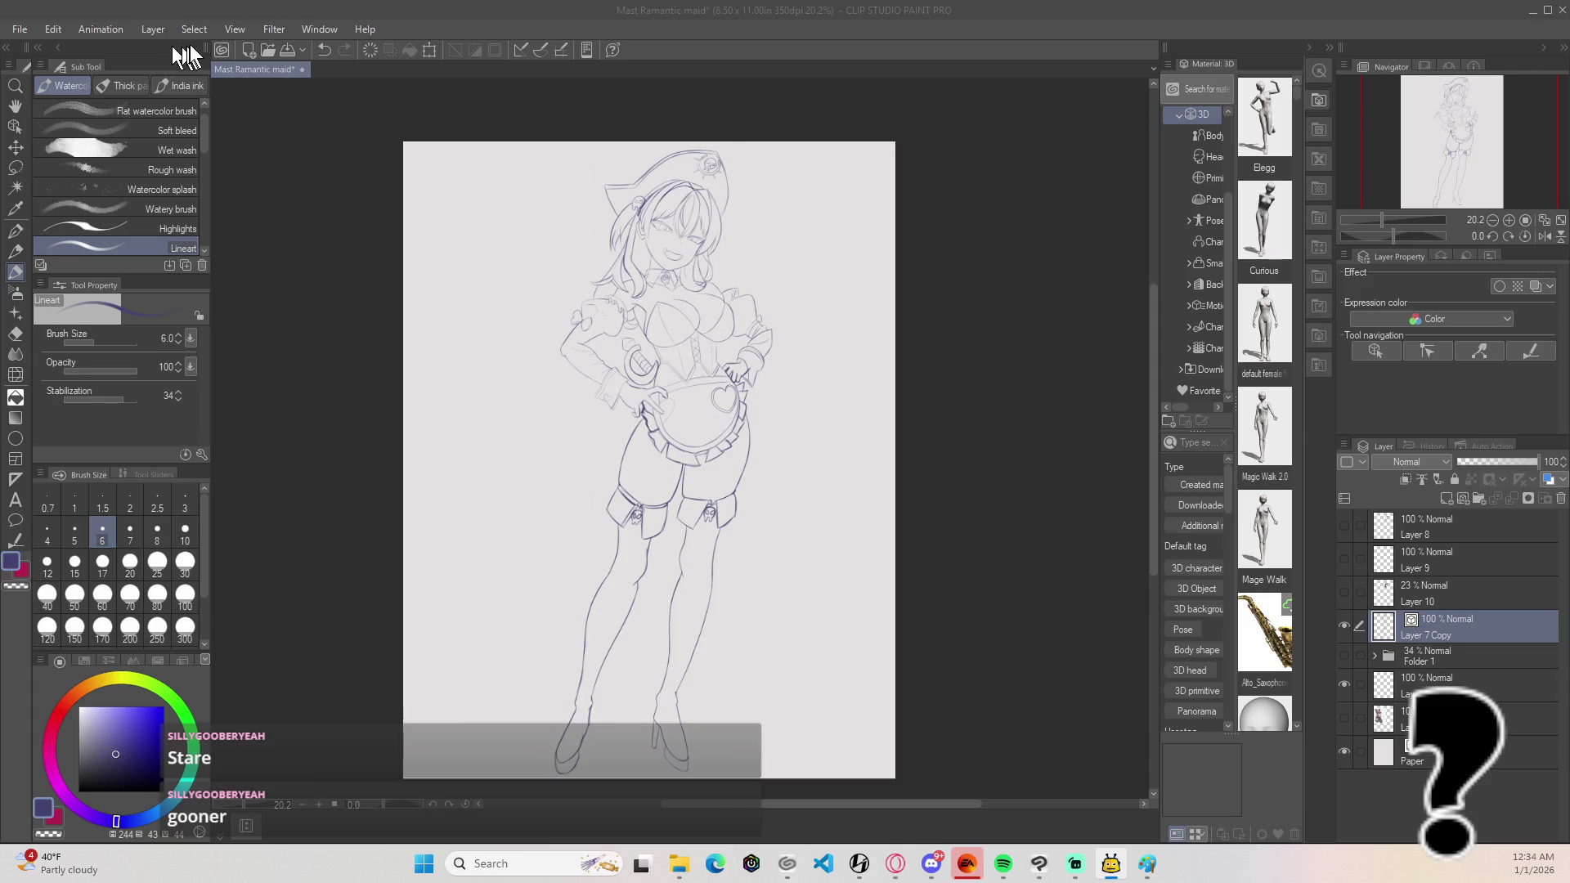
{"action": "scroll", "coordinate": [710, 314], "scroll_direction": "up", "scroll_amount": 2}
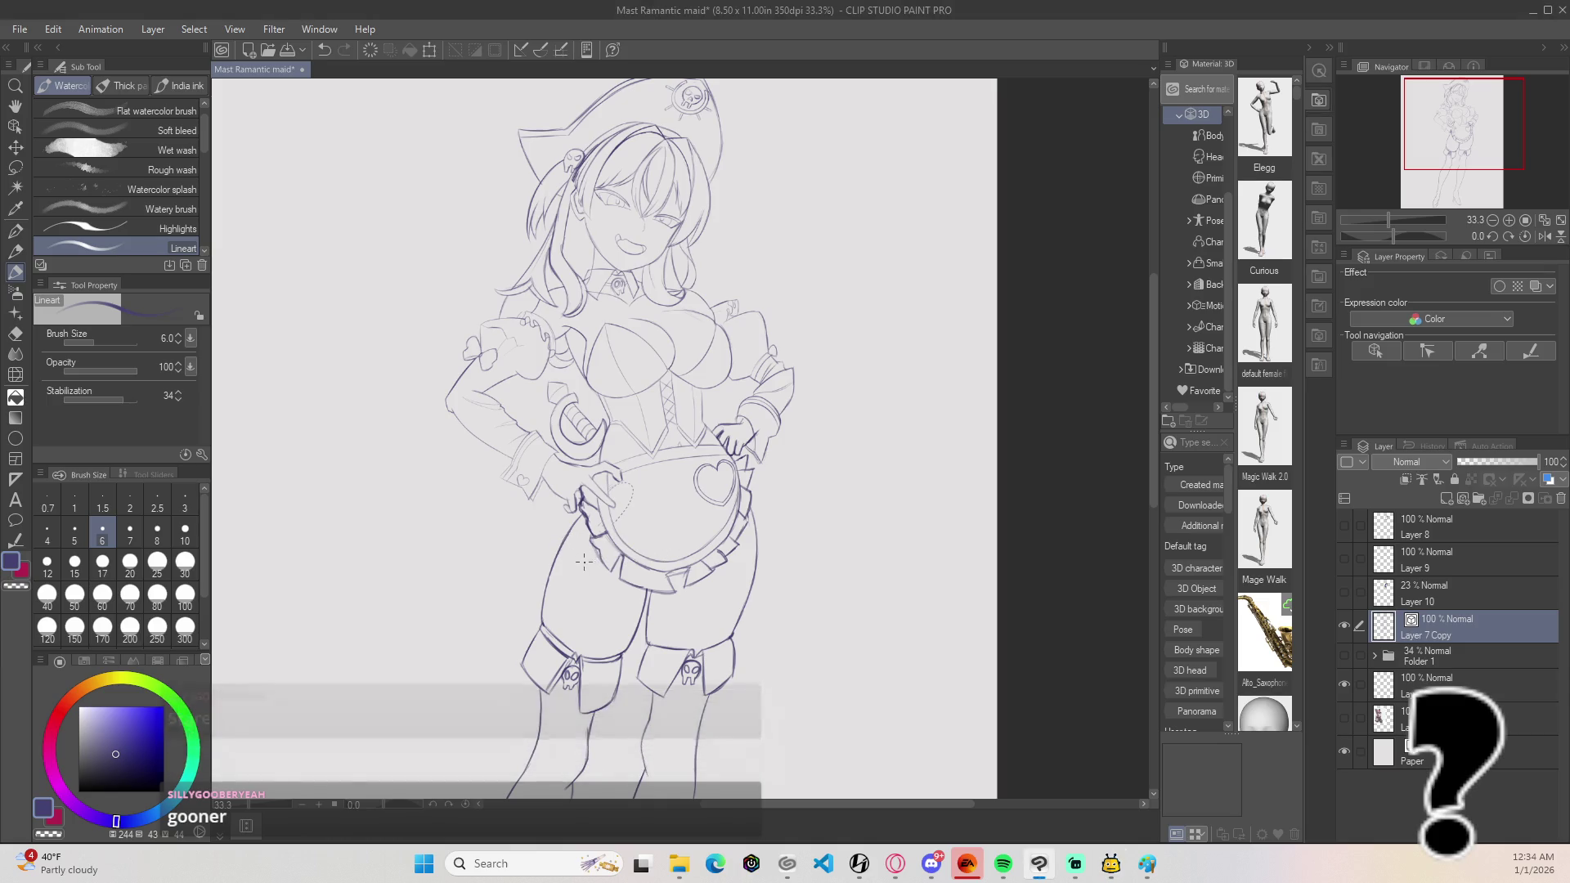
Step: Erase the small stray line on the upper leg with the vector eraser, then return to lineart
{"action": "key", "text": "e"}
{"action": "left_click_drag", "start_coordinate": [581, 535], "coordinate": [578, 528]}
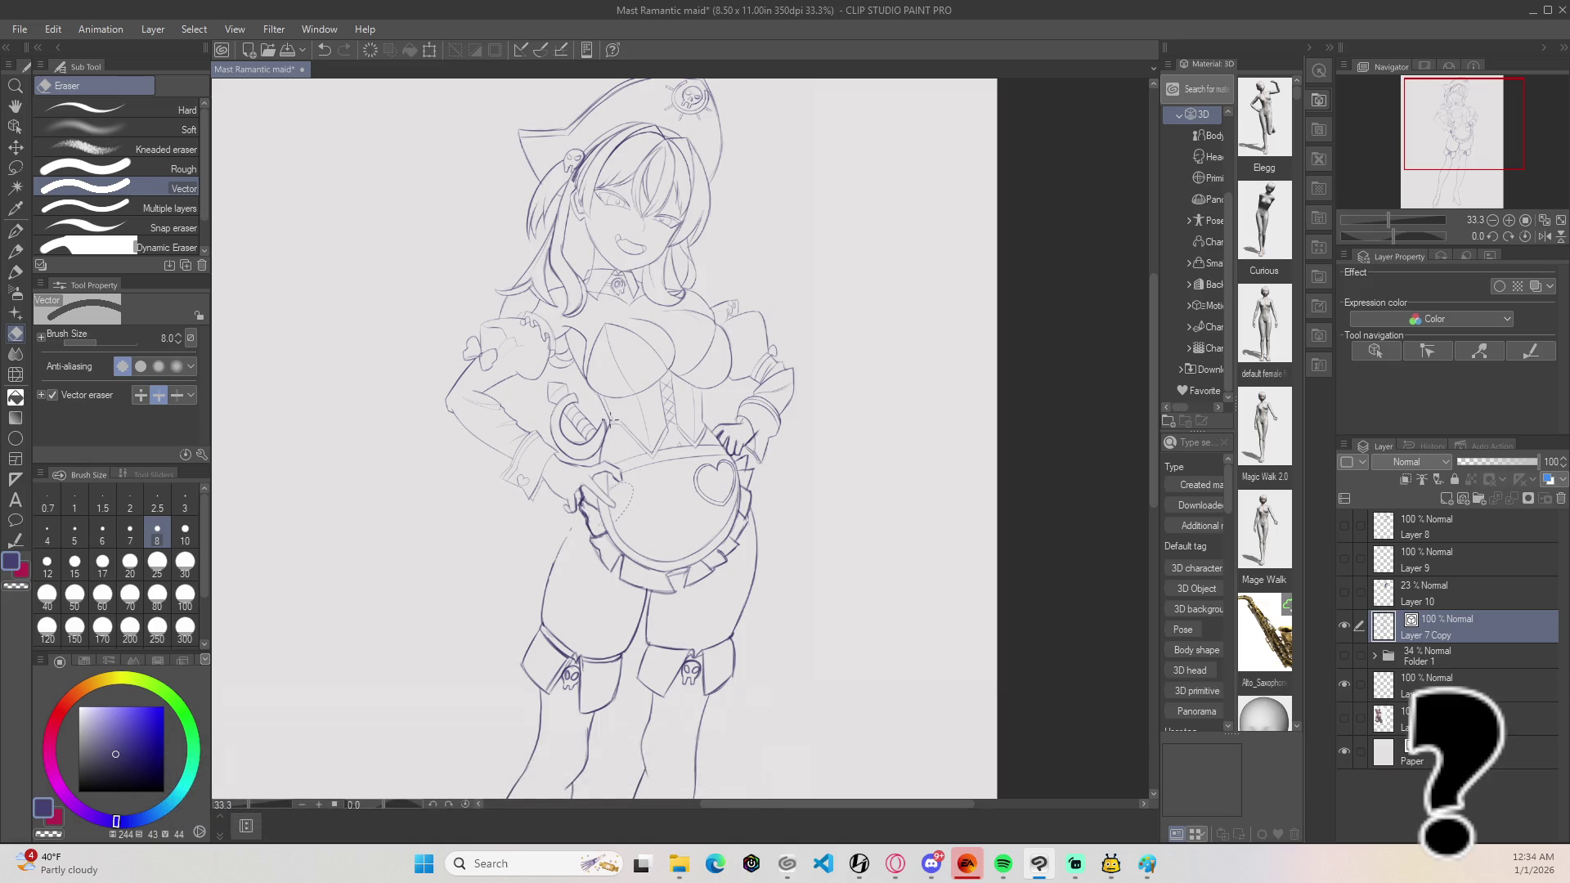
{"action": "key", "text": "b"}
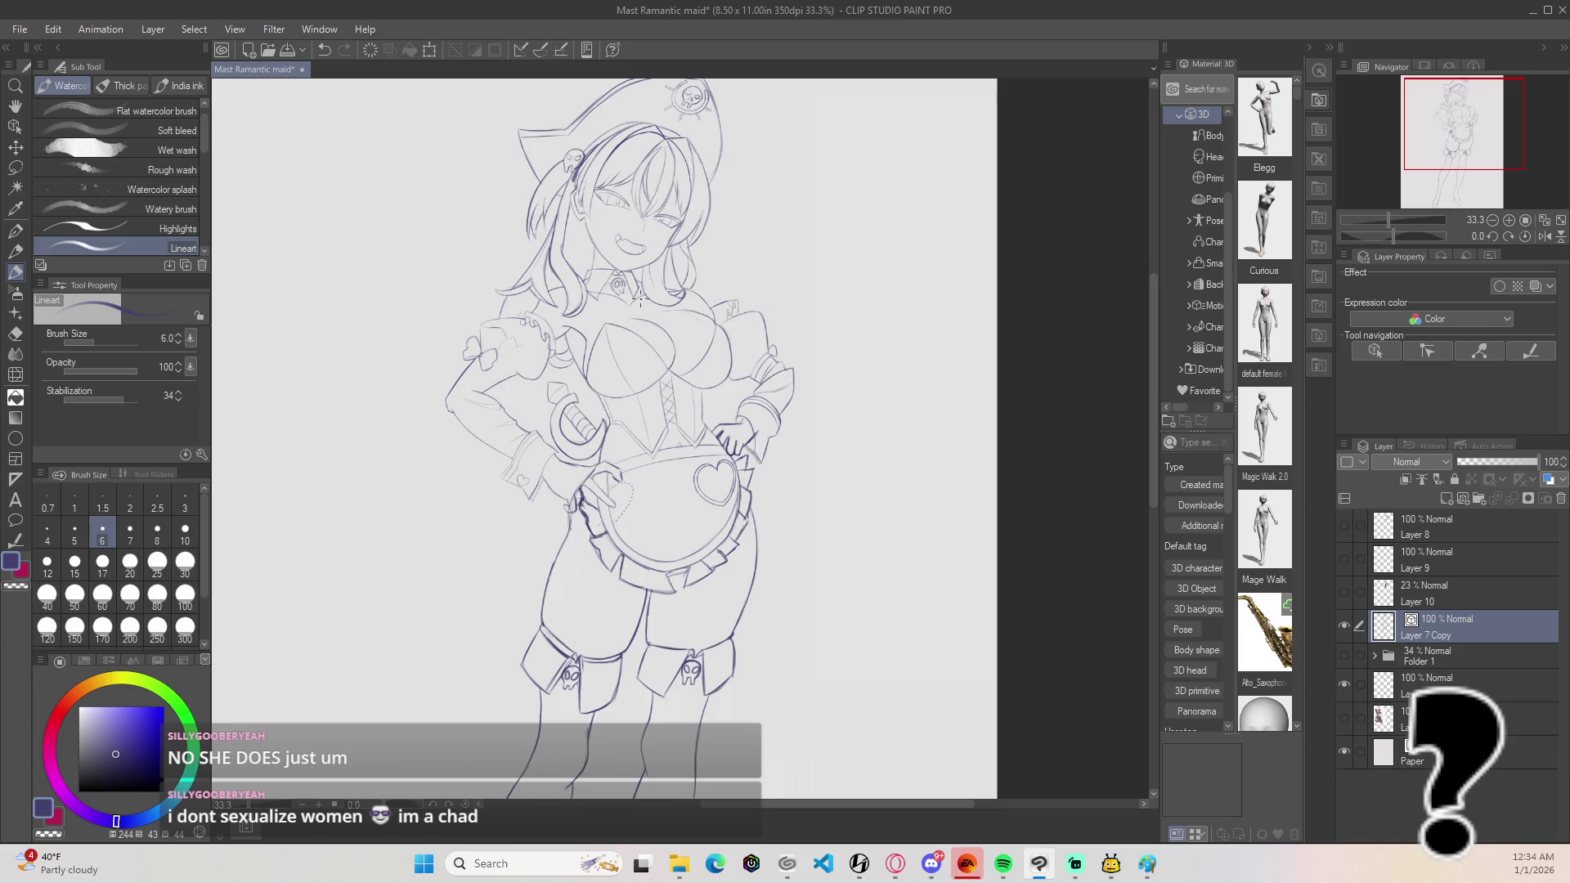
{"action": "scroll", "coordinate": [637, 516], "scroll_direction": "up", "scroll_amount": 5}
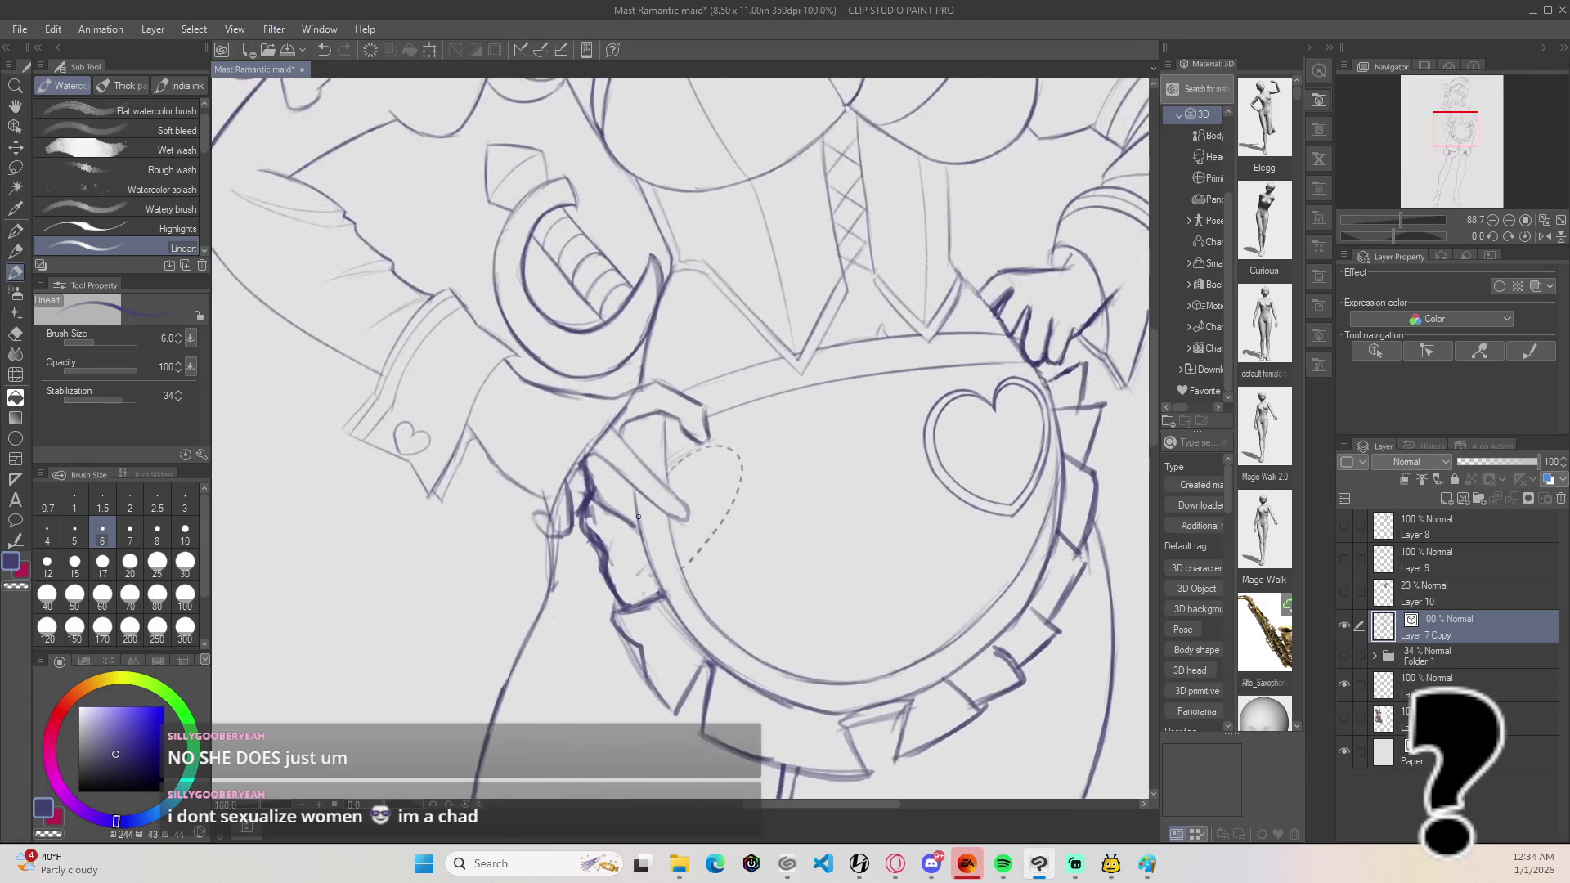
Step: Erase the short line beside the sleeve and leftover sketch lines near the hand
{"action": "key", "text": "e"}
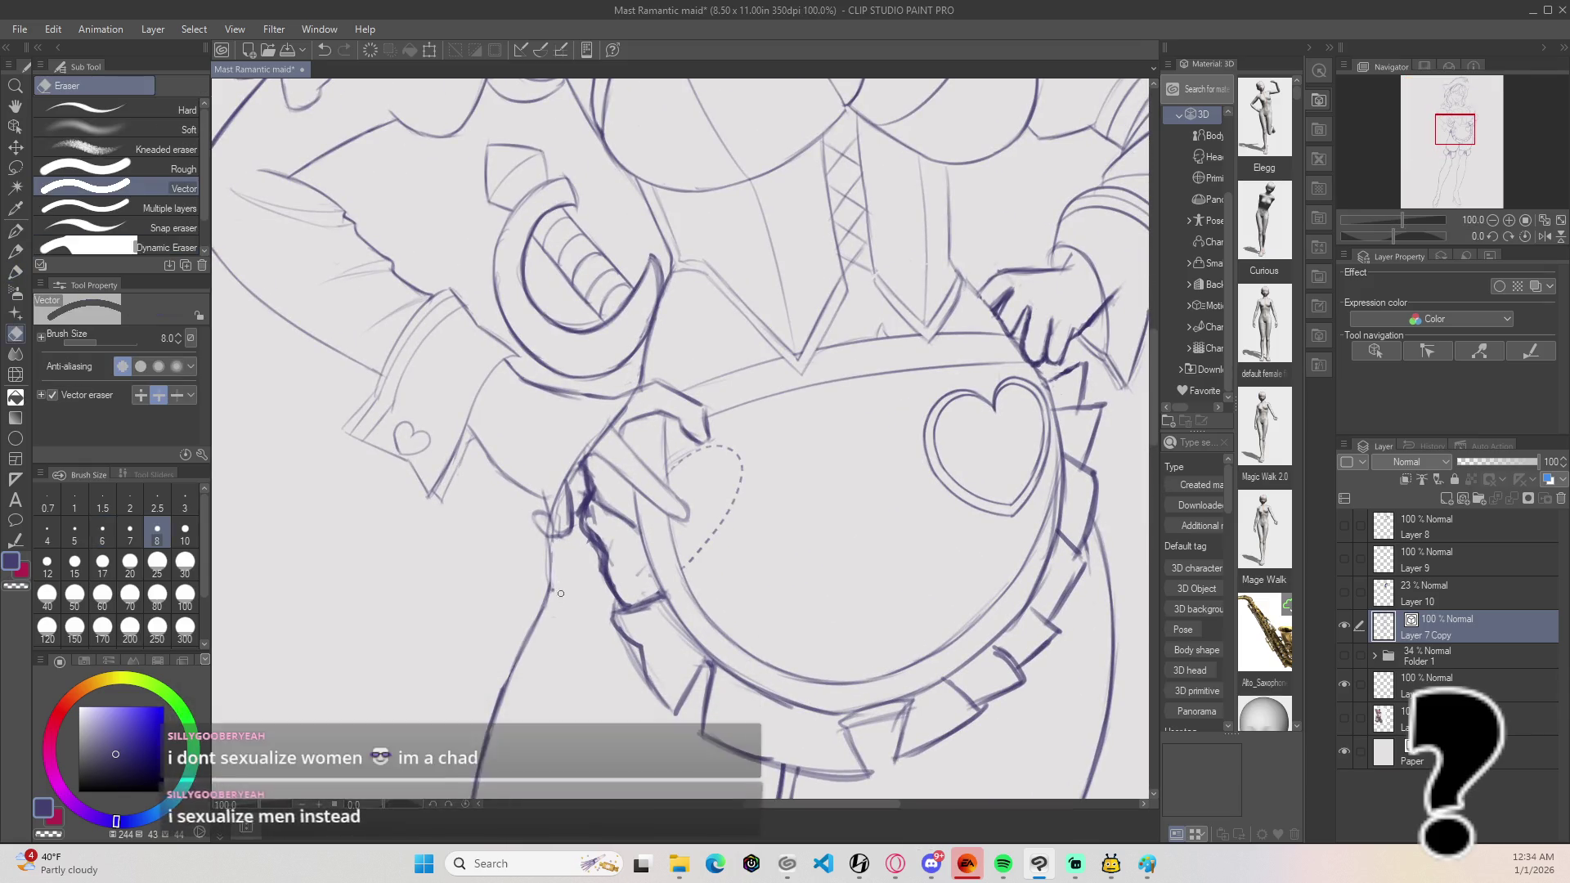
{"action": "left_click_drag", "start_coordinate": [564, 537], "coordinate": [561, 507]}
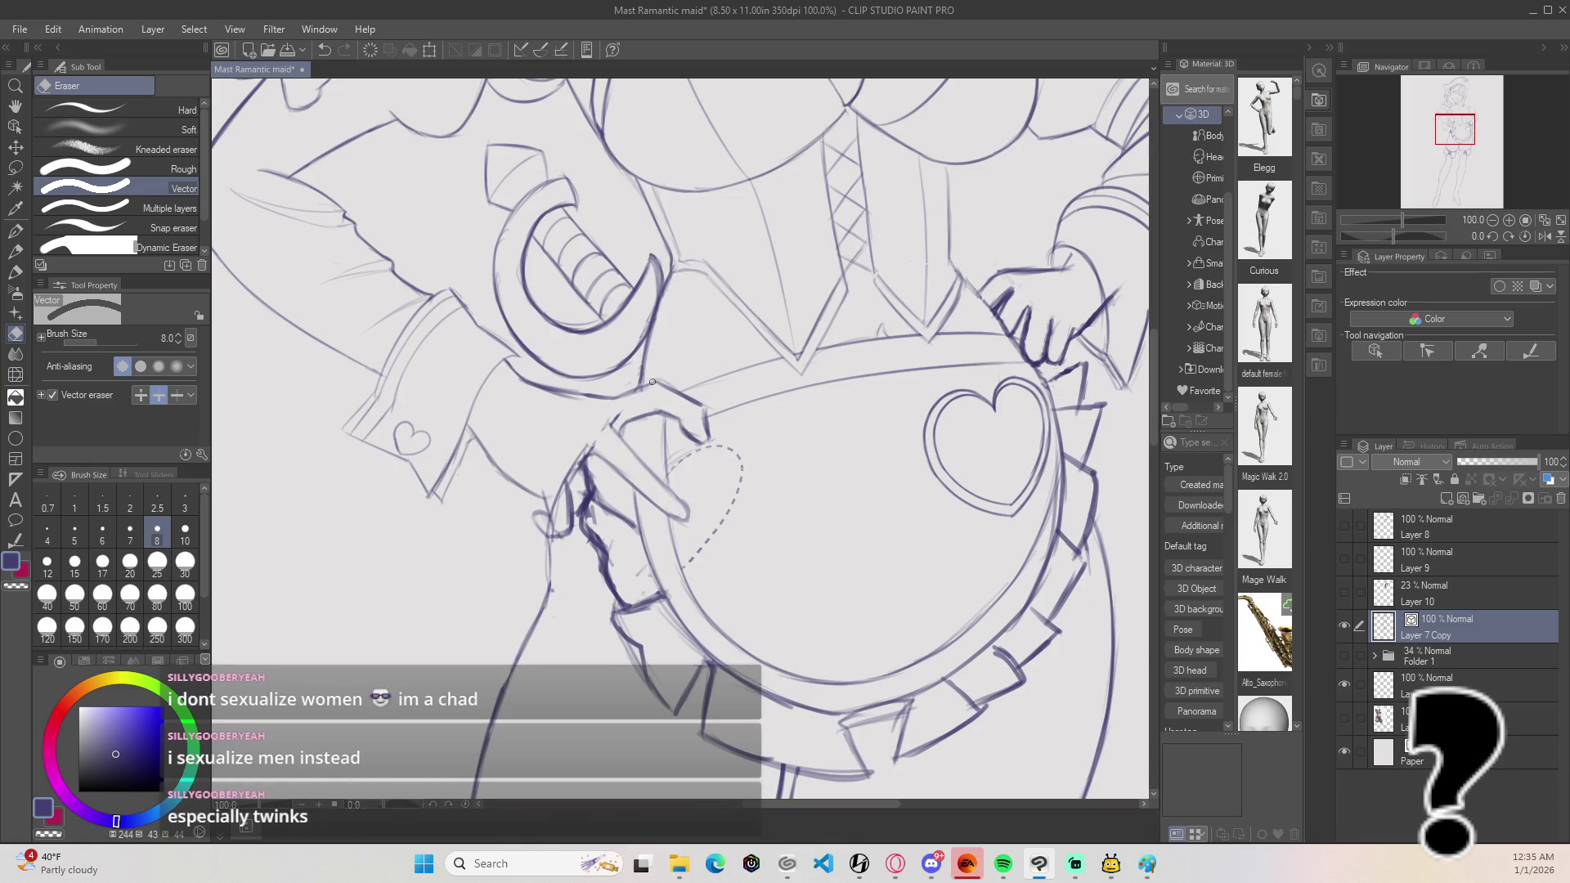
{"action": "left_click_drag", "start_coordinate": [621, 416], "coordinate": [571, 463]}
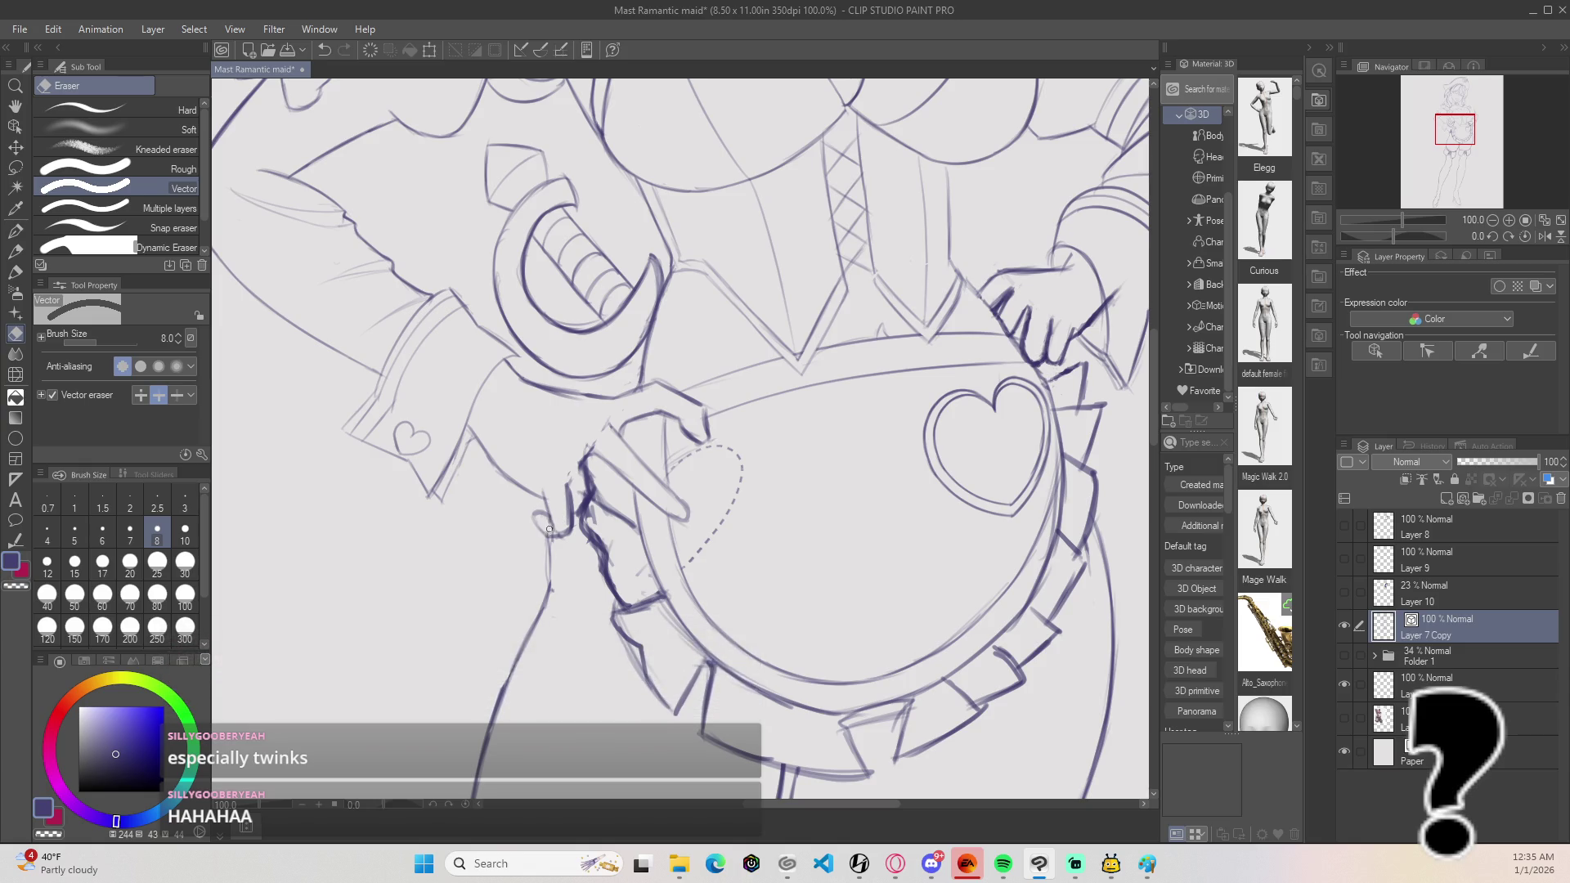
{"action": "left_click_drag", "start_coordinate": [601, 501], "coordinate": [596, 486]}
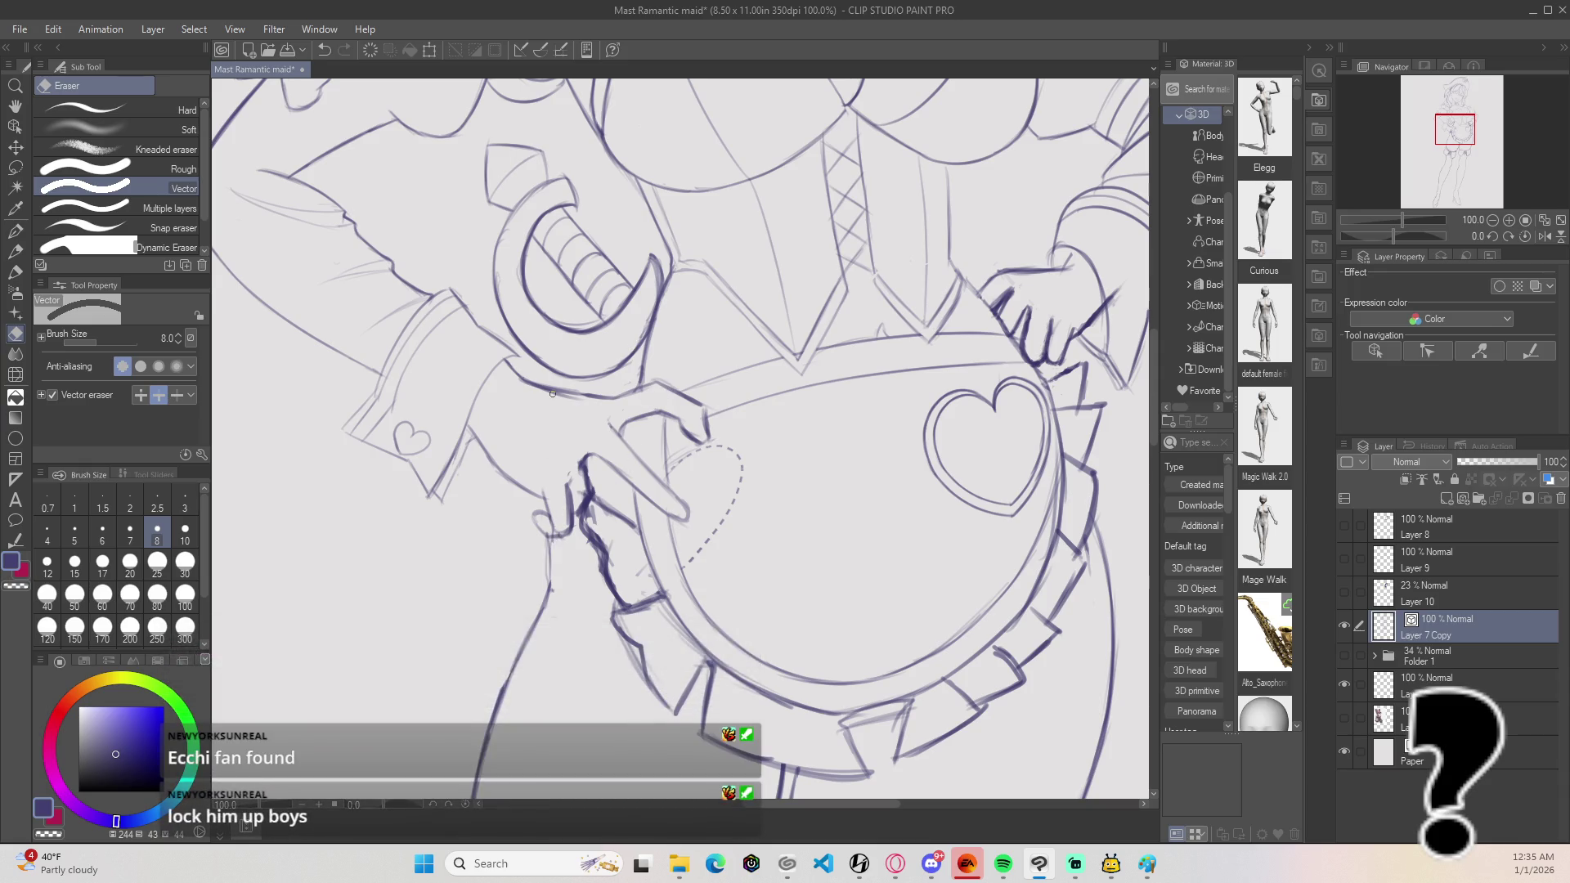
Step: Restore the last erasure and redraw the hand's edge, removing a trial sleeve stroke
{"action": "key", "text": "b"}
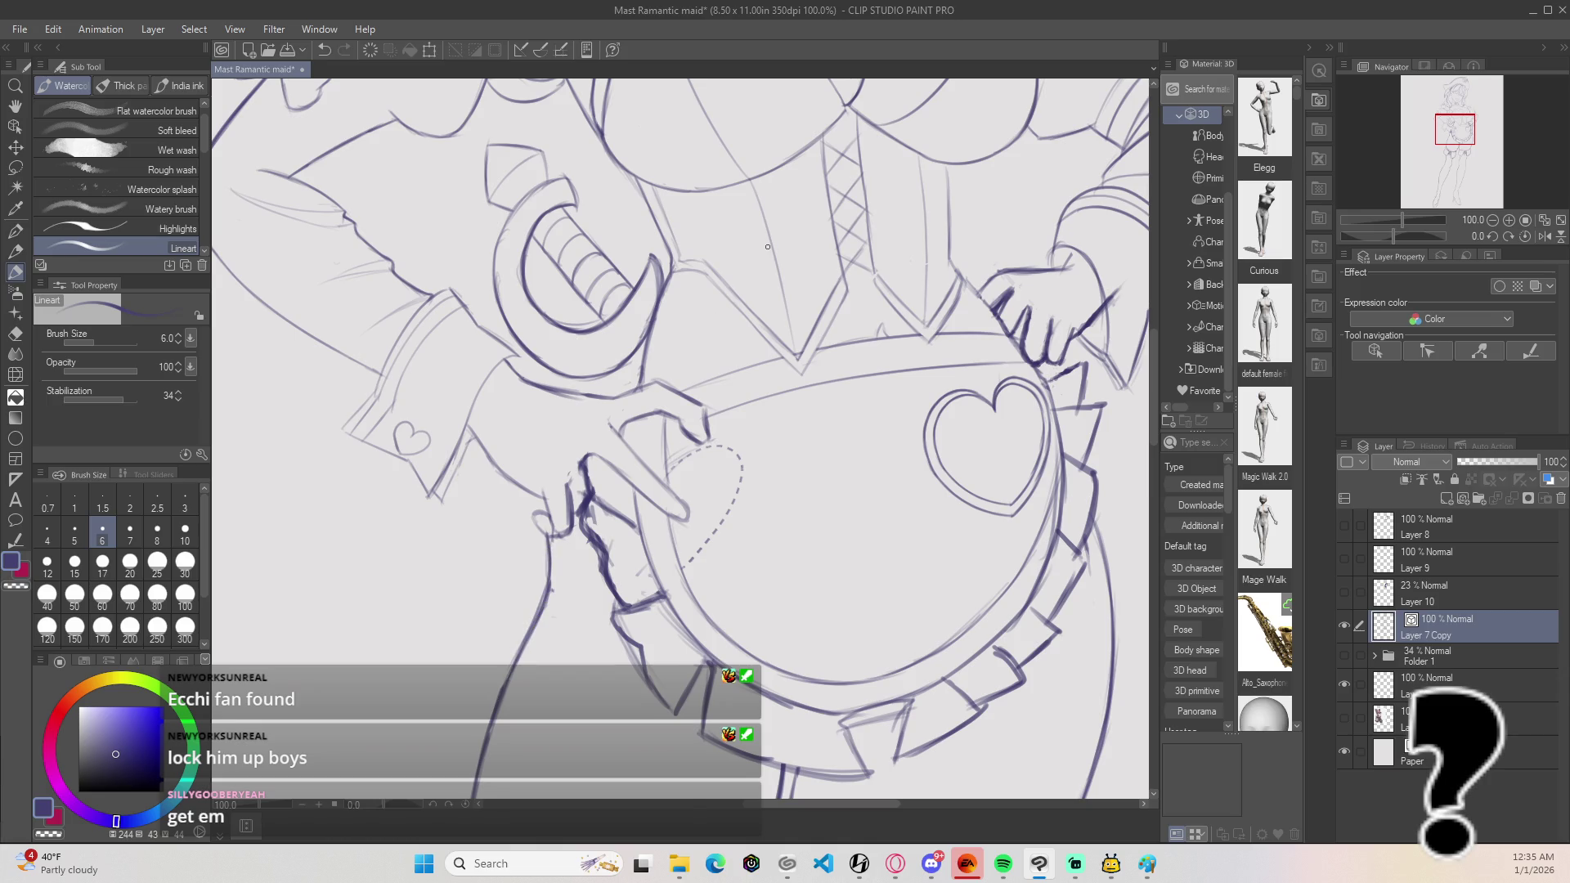
{"action": "key", "text": "ctrl+z"}
{"action": "key", "text": "ctrl+z"}
{"action": "left_click_drag", "start_coordinate": [541, 609], "coordinate": [549, 564]}
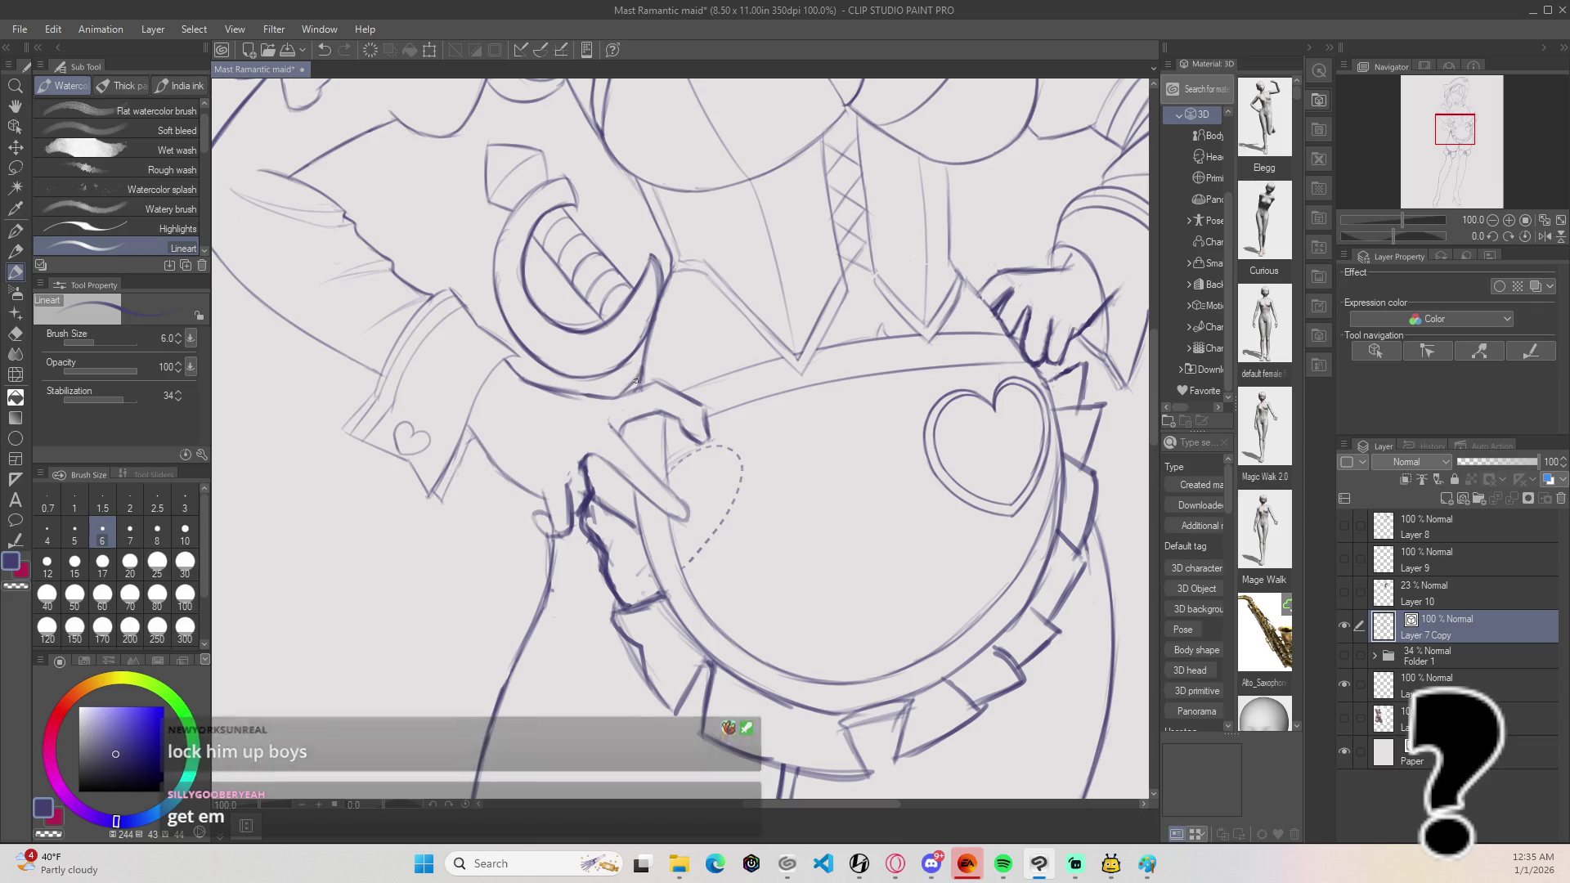
{"action": "left_click_drag", "start_coordinate": [640, 386], "coordinate": [643, 360]}
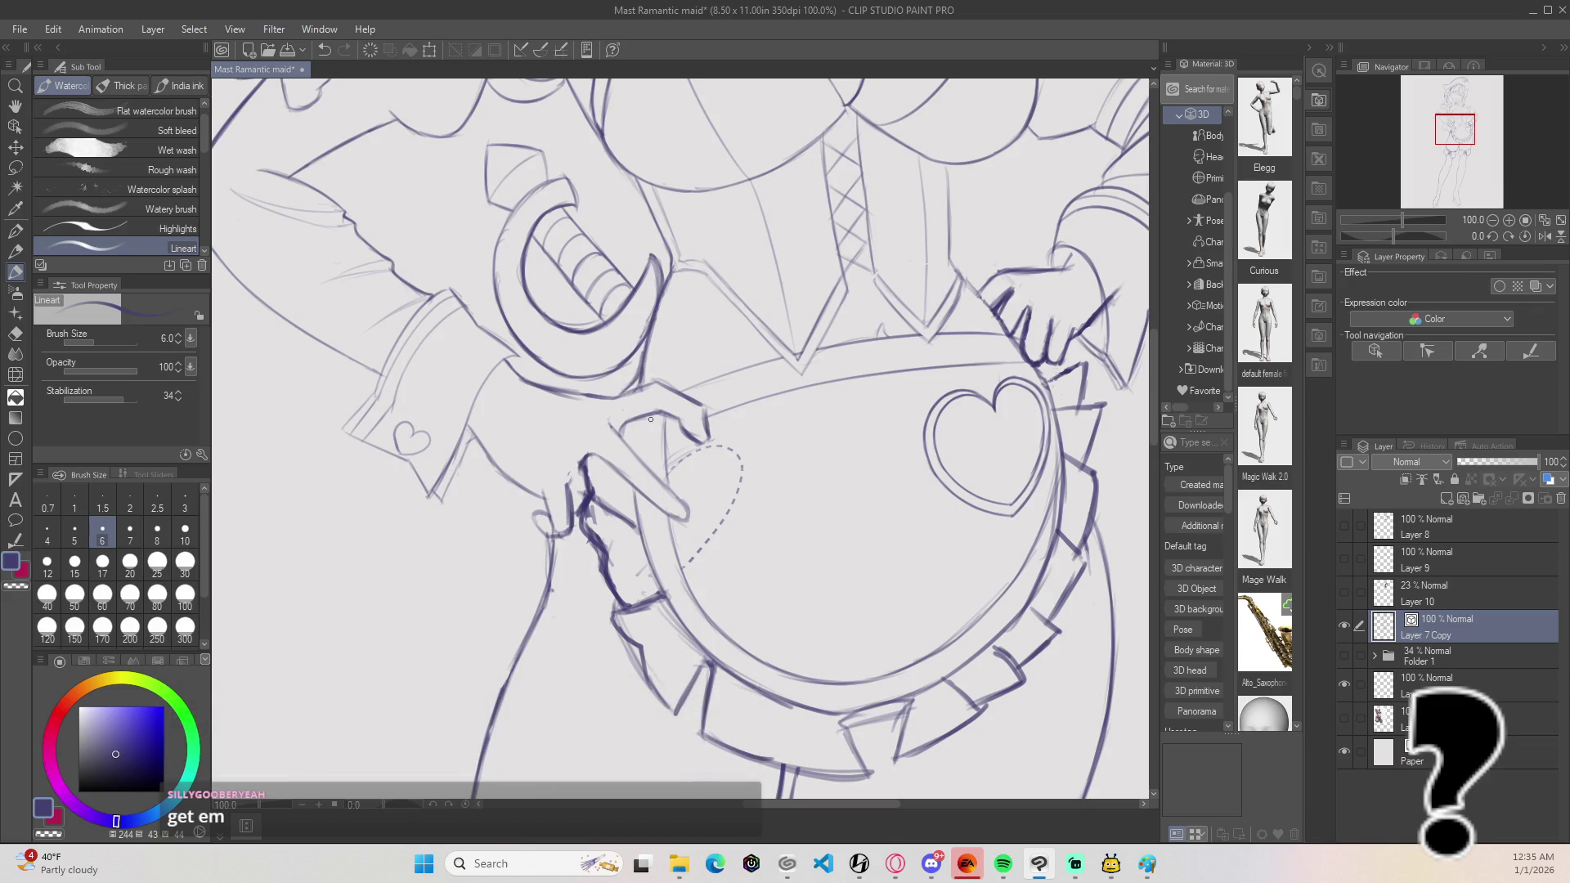
{"action": "key", "text": "e"}
{"action": "key", "text": "ctrl+z"}
{"action": "left_click_drag", "start_coordinate": [641, 386], "coordinate": [643, 360]}
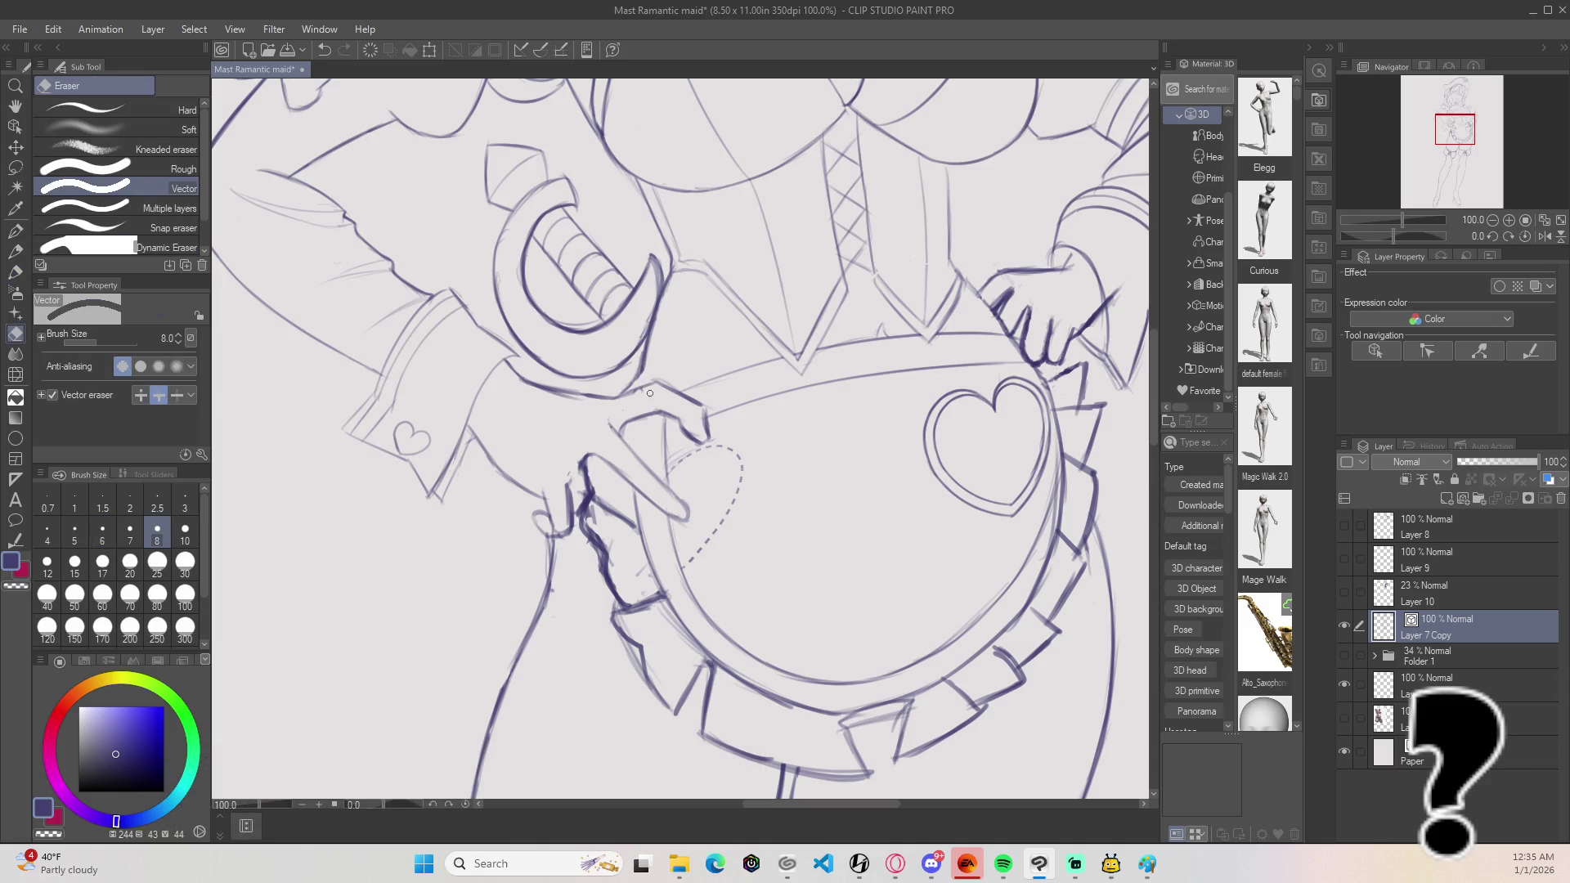
Step: Darken the left edge of the apron frill with the lineart pen
{"action": "scroll", "coordinate": [678, 281], "scroll_direction": "down", "scroll_amount": 5}
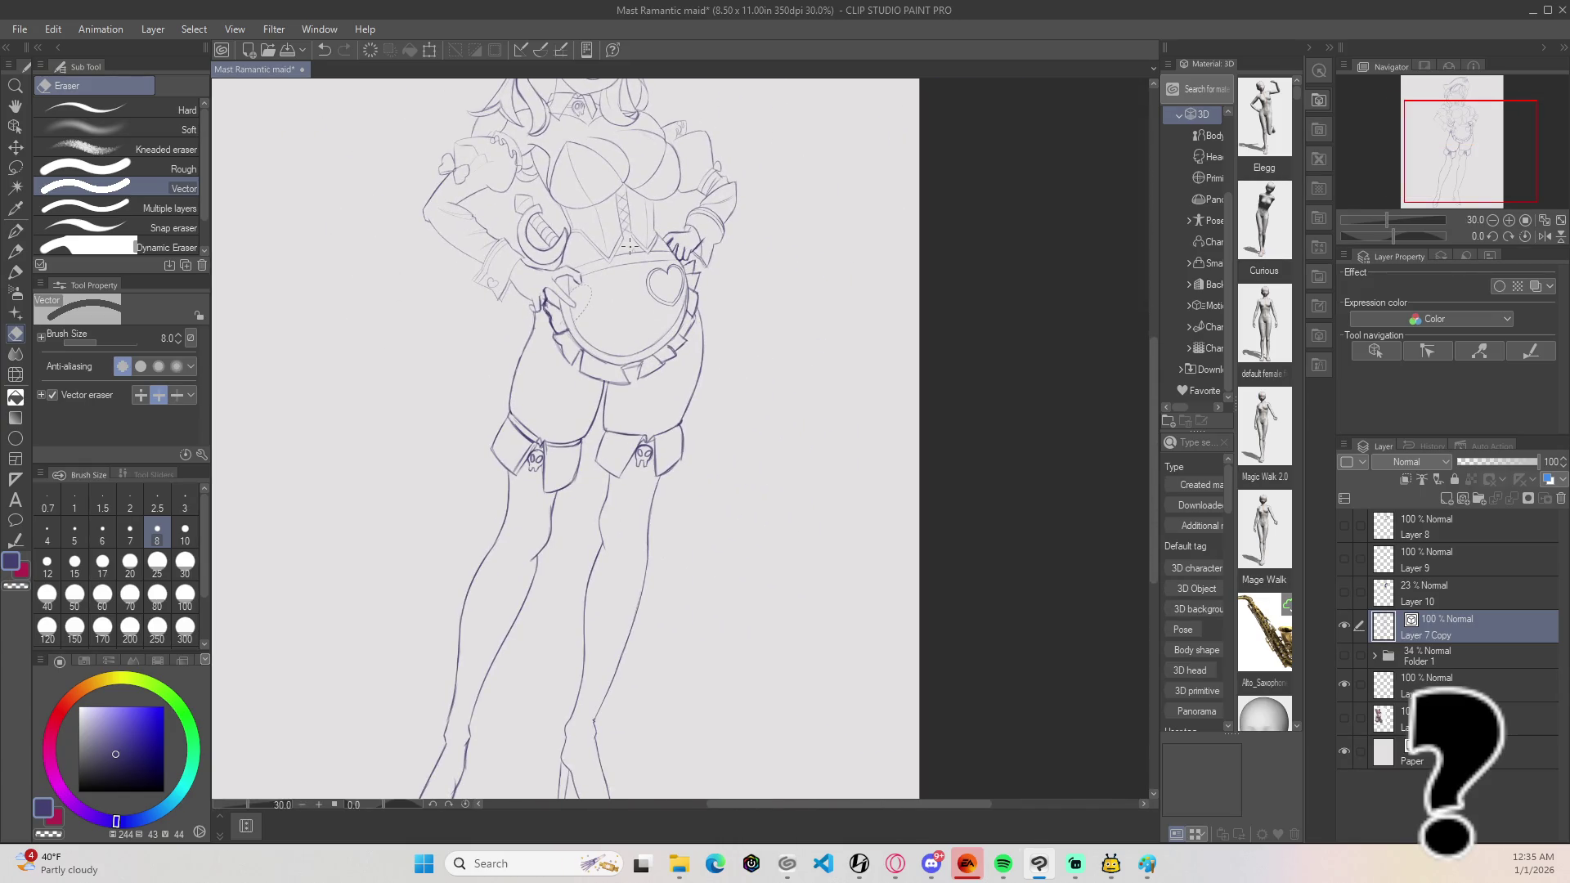
{"action": "scroll", "coordinate": [630, 245], "scroll_direction": "up", "scroll_amount": 2}
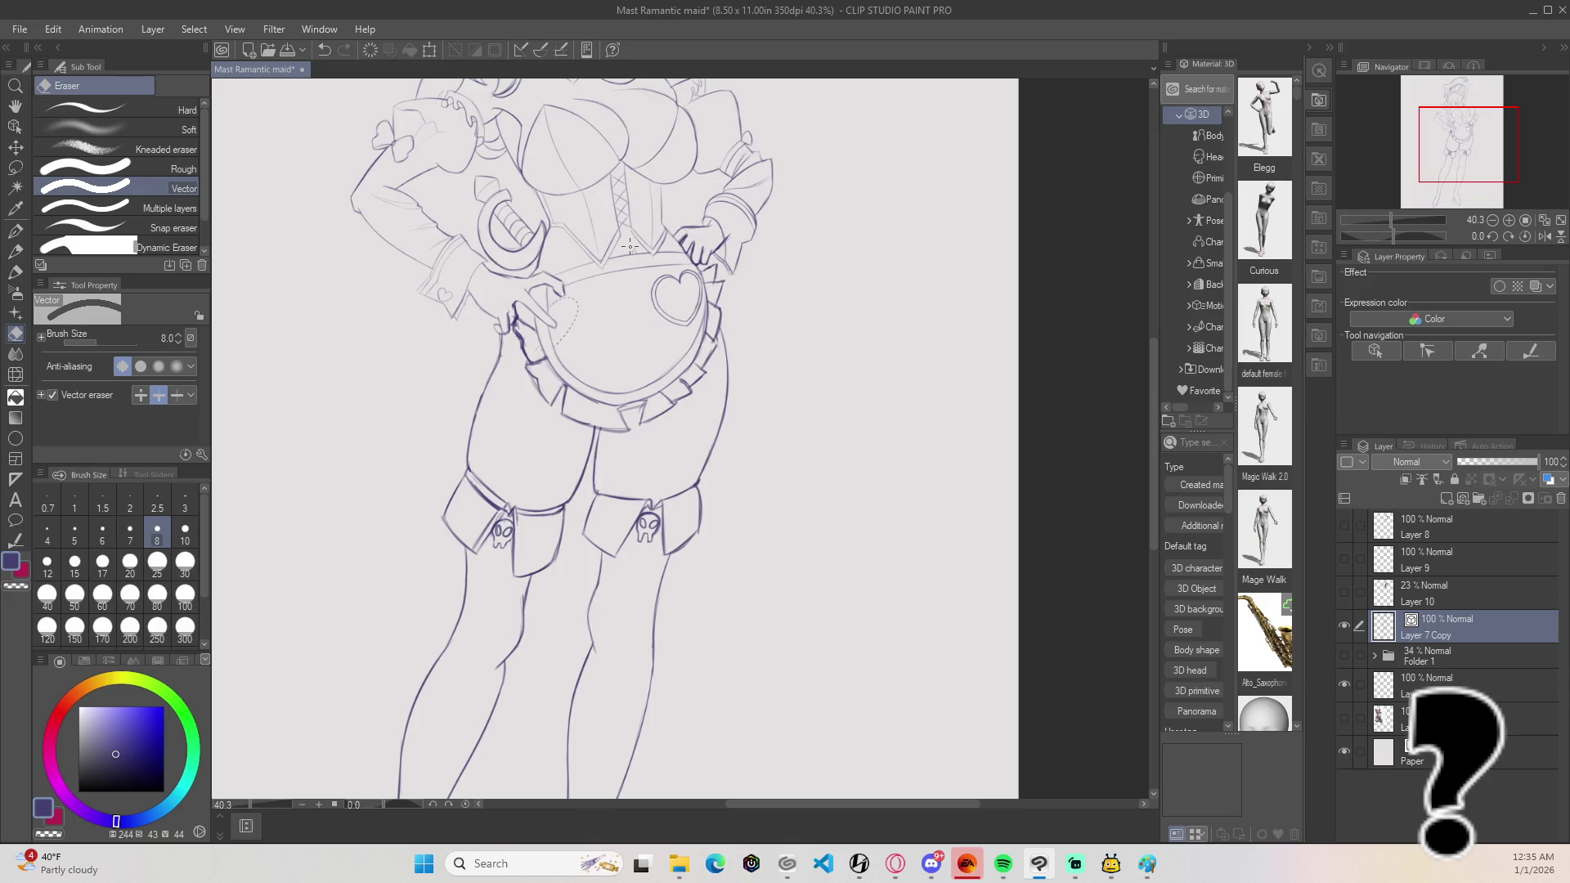
{"action": "key", "text": "b"}
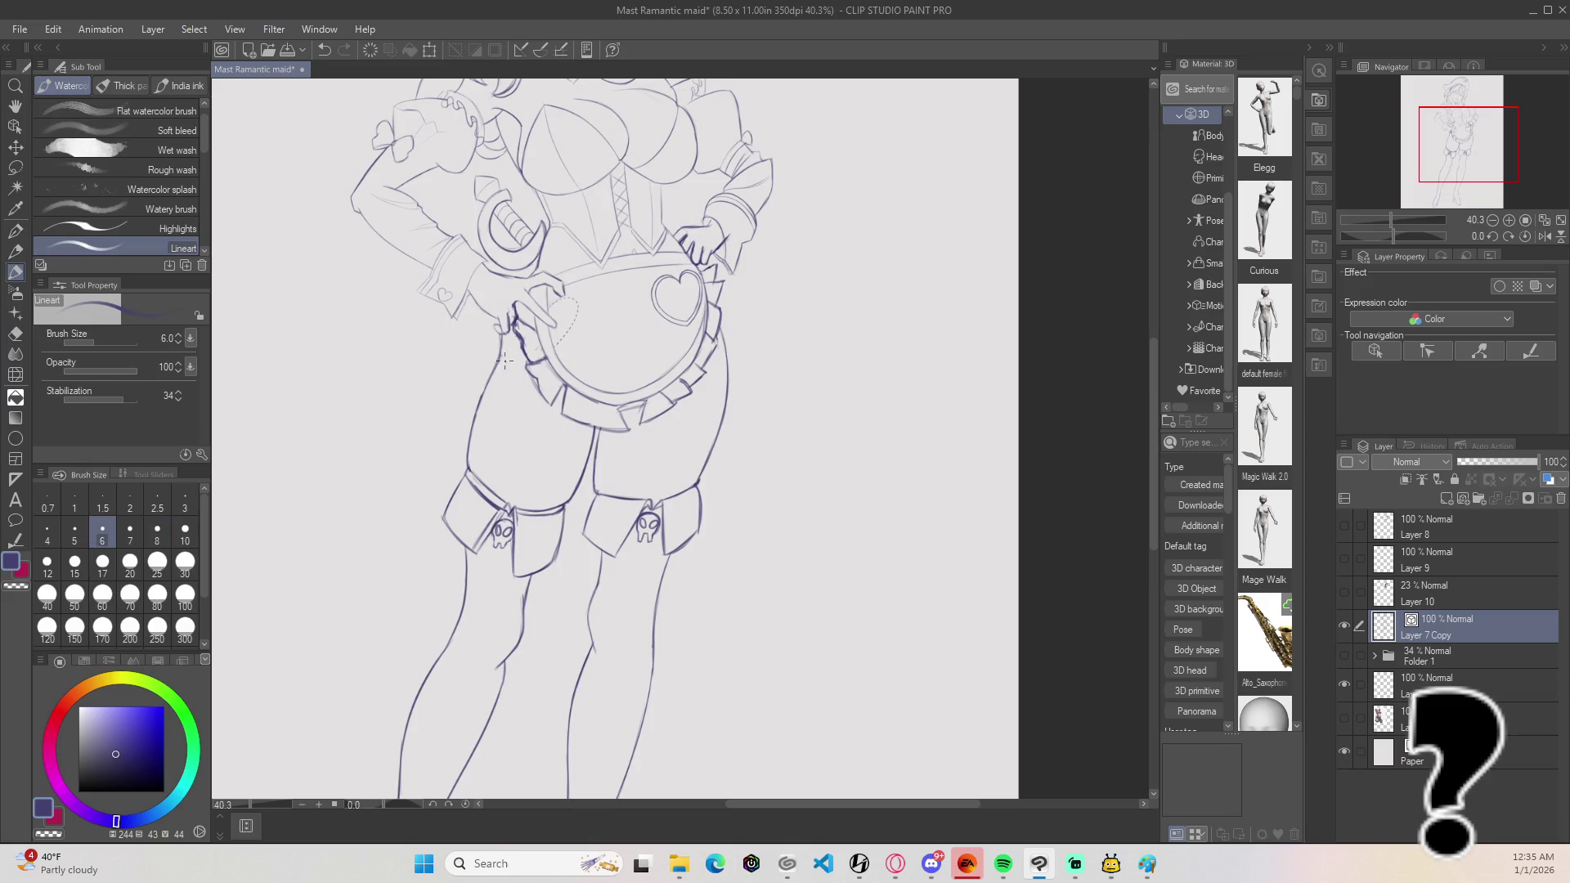
{"action": "left_click_drag", "start_coordinate": [563, 388], "coordinate": [548, 361]}
Step: Save the drawing with Ctrl+S, then zoom around and tilt the view counter-clockwise
{"action": "scroll", "coordinate": [693, 320], "scroll_direction": "down", "scroll_amount": 4}
{"action": "key", "text": "ctrl+s"}
{"action": "scroll", "coordinate": [728, 327], "scroll_direction": "up", "scroll_amount": 2}
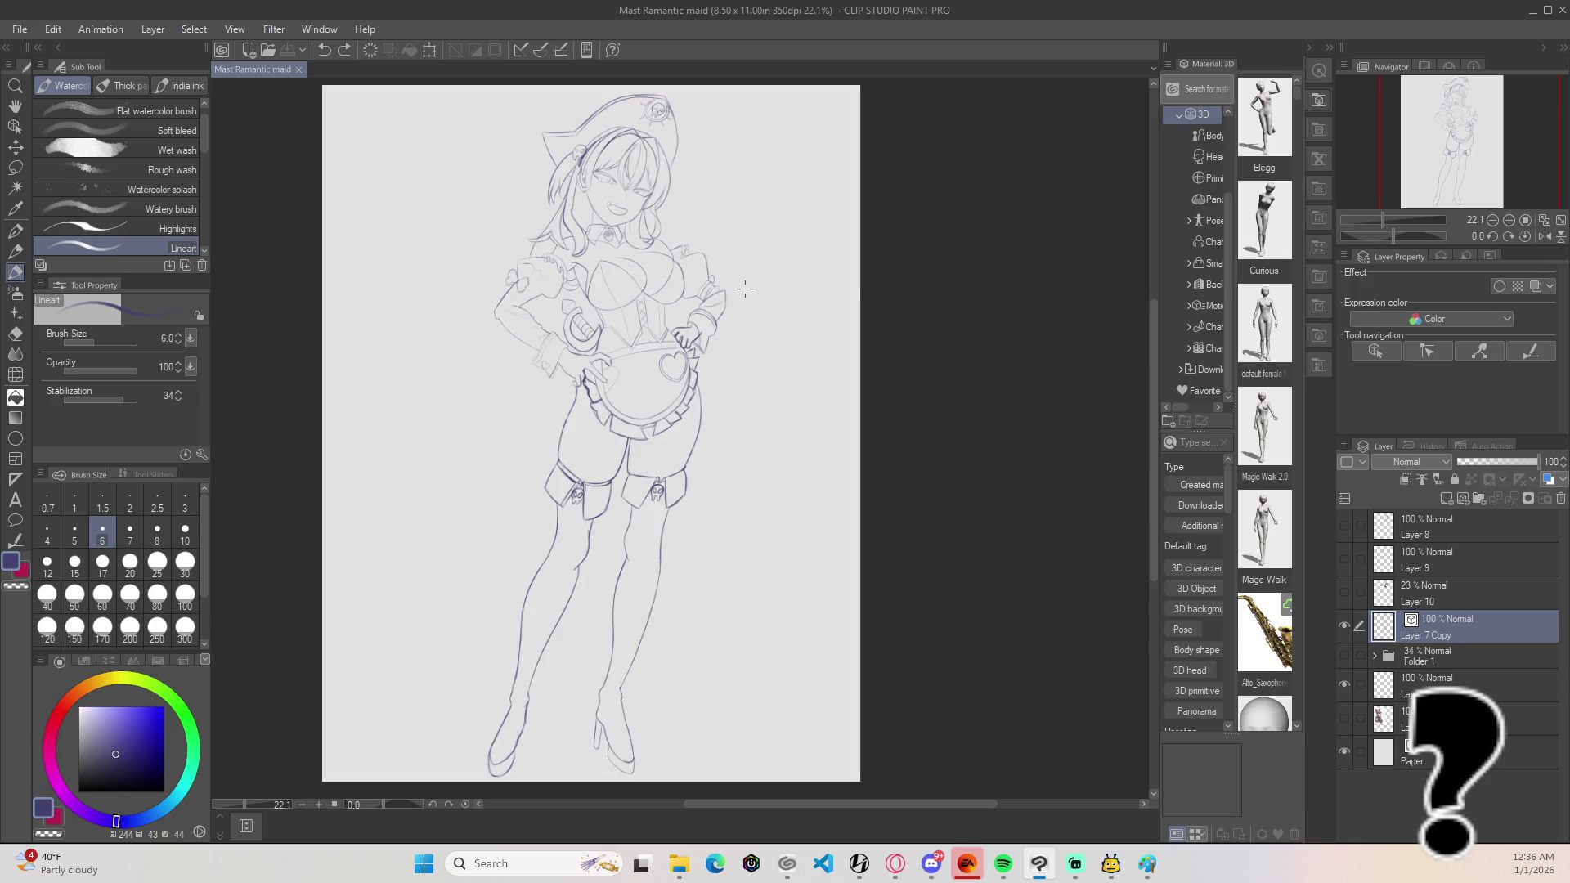
{"action": "scroll", "coordinate": [734, 322], "scroll_direction": "up", "scroll_amount": 2}
{"action": "scroll", "coordinate": [703, 327], "scroll_direction": "down", "scroll_amount": 2}
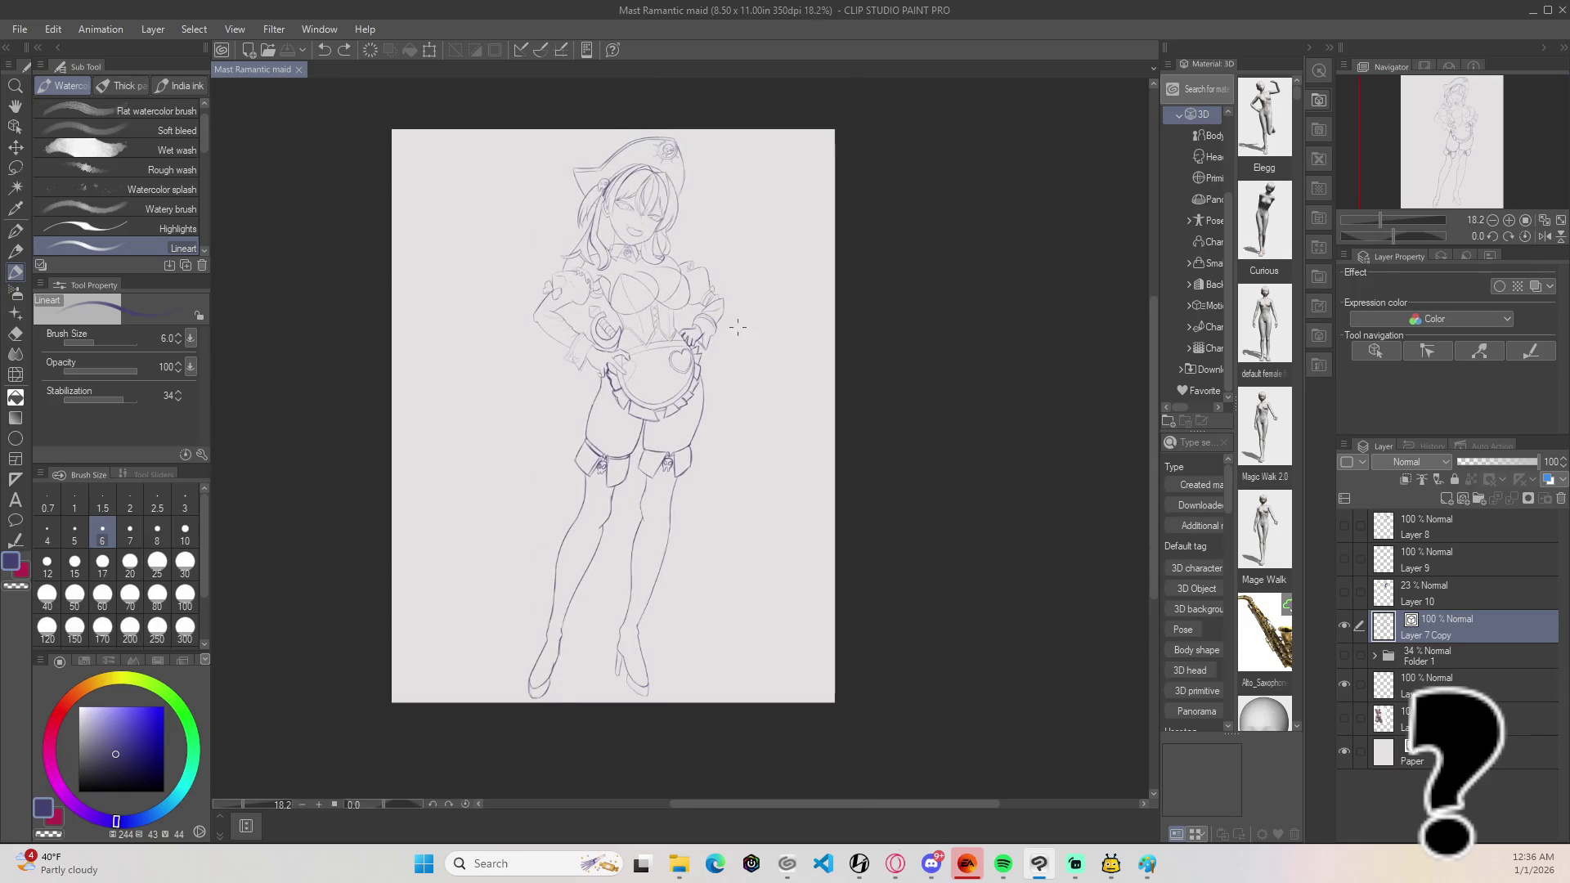
{"action": "scroll", "coordinate": [517, 285], "scroll_direction": "up", "scroll_amount": 2}
{"action": "scroll", "coordinate": [517, 285], "scroll_direction": "up", "scroll_amount": 4}
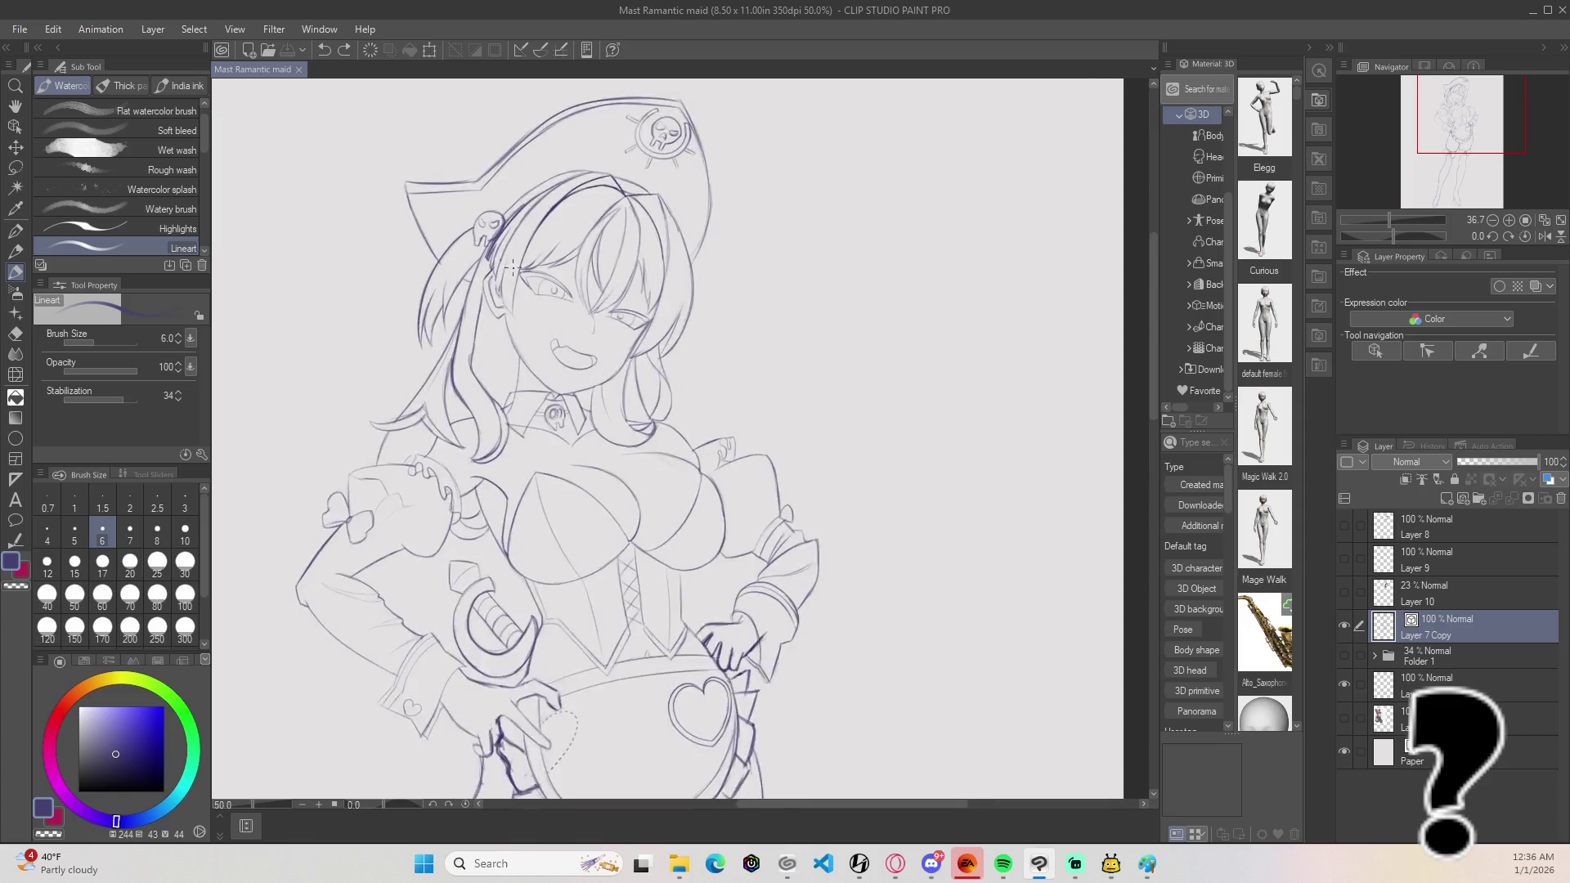
{"action": "scroll", "coordinate": [510, 257], "scroll_direction": "down", "scroll_amount": 2}
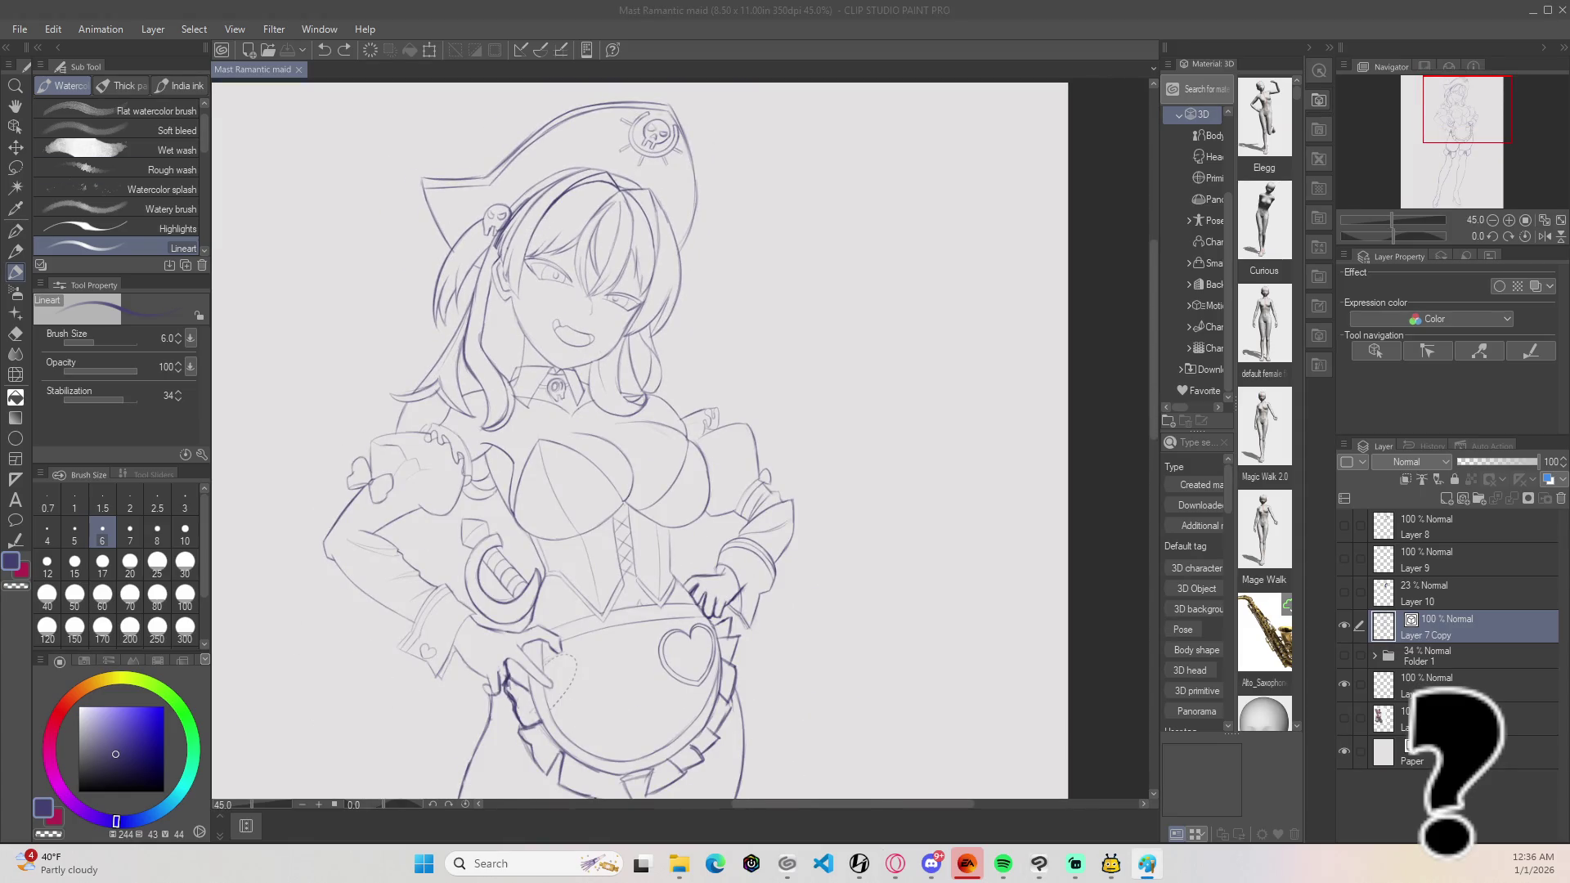
{"action": "left_click_drag", "start_coordinate": [570, 254], "coordinate": [492, 334]}
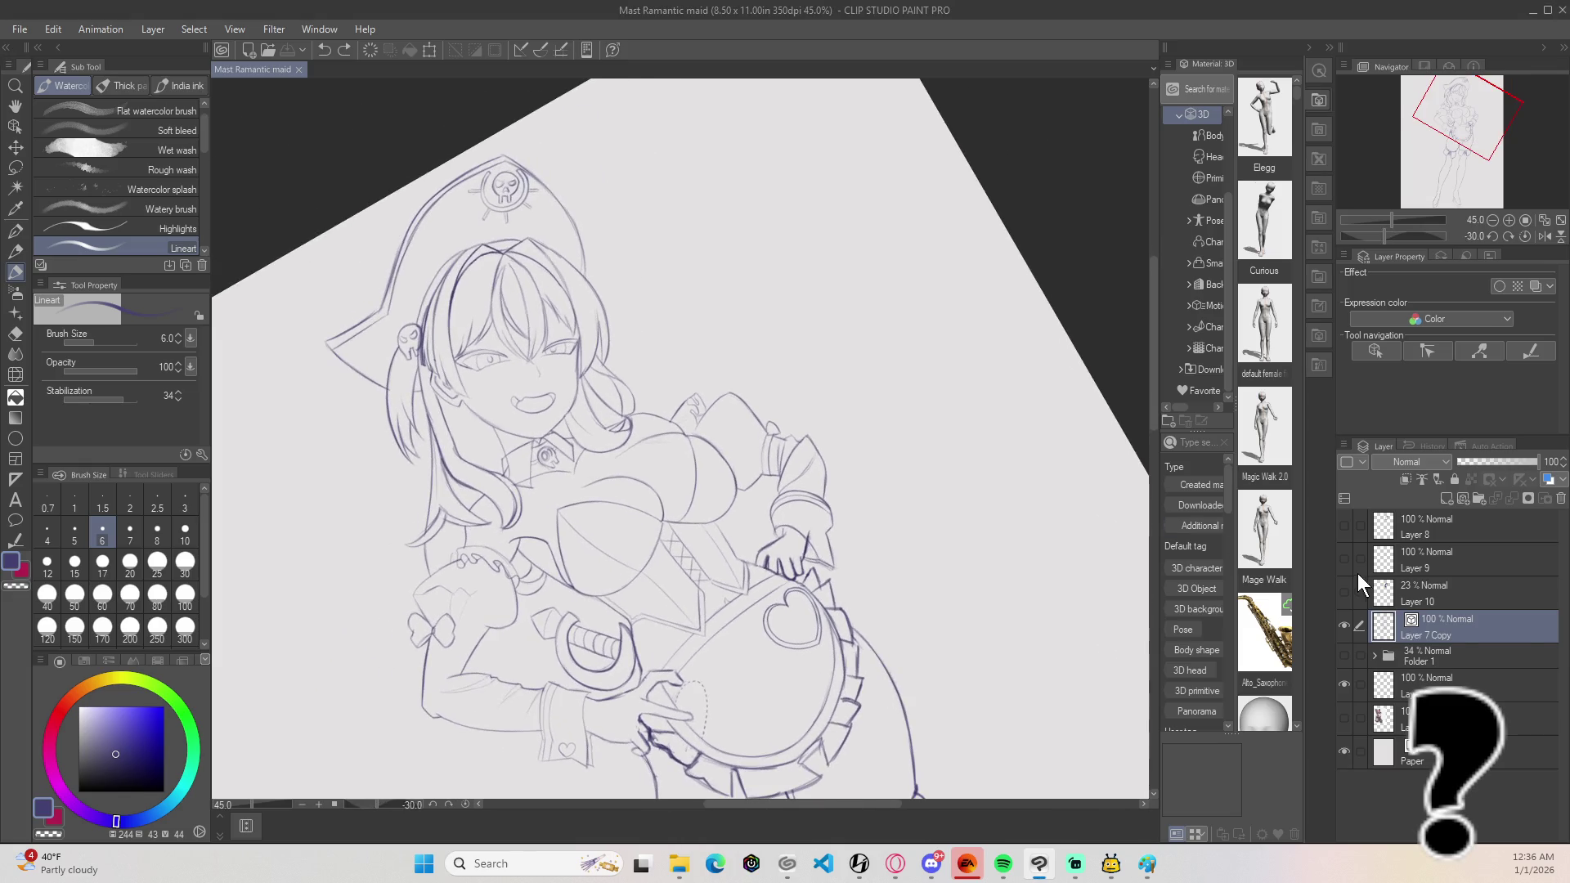
Step: Add a new layer above Layer 7 Copy and draw the small hair strands beside the face
{"action": "left_click", "coordinate": [1461, 502]}
{"action": "scroll", "coordinate": [542, 329], "scroll_direction": "up", "scroll_amount": 4}
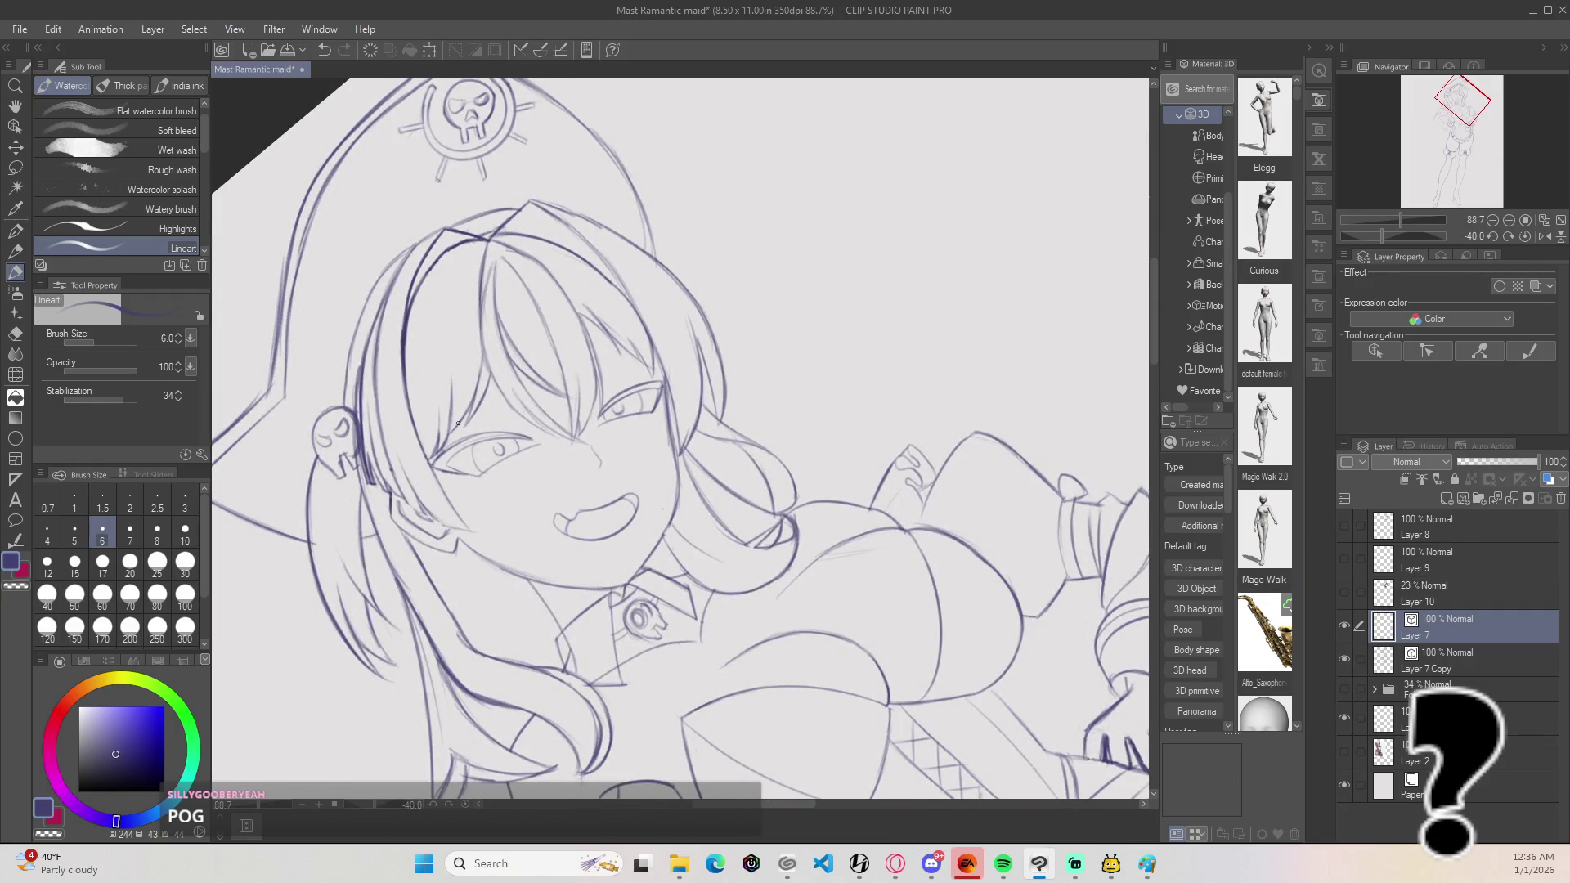
{"action": "mouse_move", "coordinate": [473, 392]}
{"action": "left_mouse_down"}
{"action": "mouse_move", "coordinate": [453, 405]}
{"action": "mouse_move", "coordinate": [520, 358]}
{"action": "left_mouse_up"}
{"action": "left_click_drag", "start_coordinate": [434, 427], "coordinate": [512, 368]}
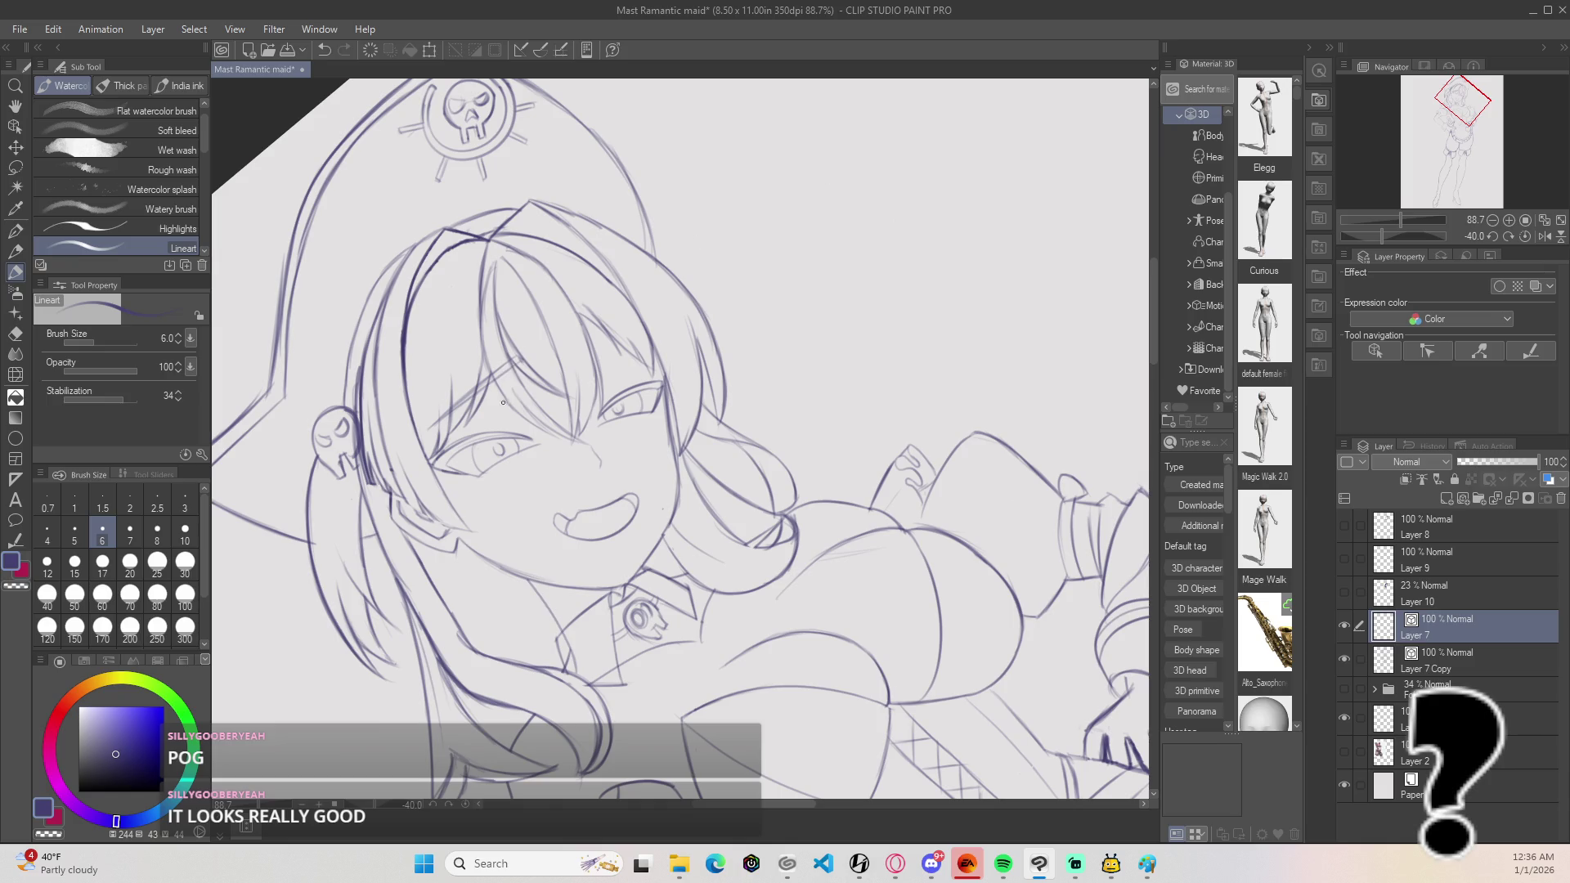
Step: Straighten the rotated canvas and zoom out to show the full figure
{"action": "left_click_drag", "start_coordinate": [564, 344], "coordinate": [559, 400]}
{"action": "key", "text": "minus"}
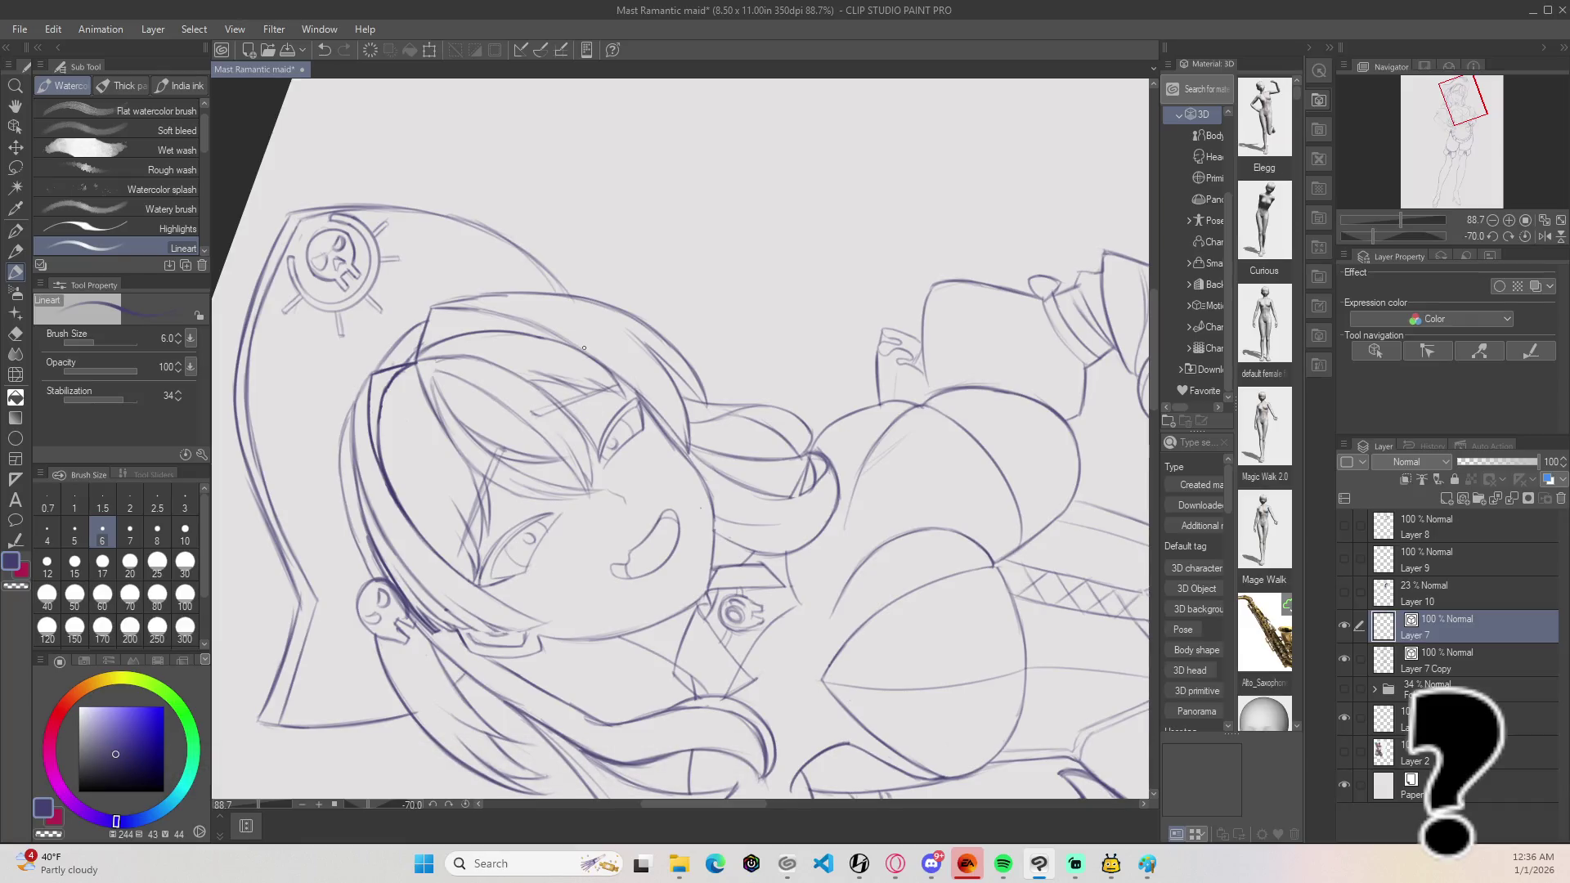
{"action": "key", "text": "ctrl+minus"}
{"action": "key", "text": "equal"}
{"action": "key", "text": "equal"}
{"action": "key", "text": "equal"}
{"action": "key", "text": "ctrl+minus"}
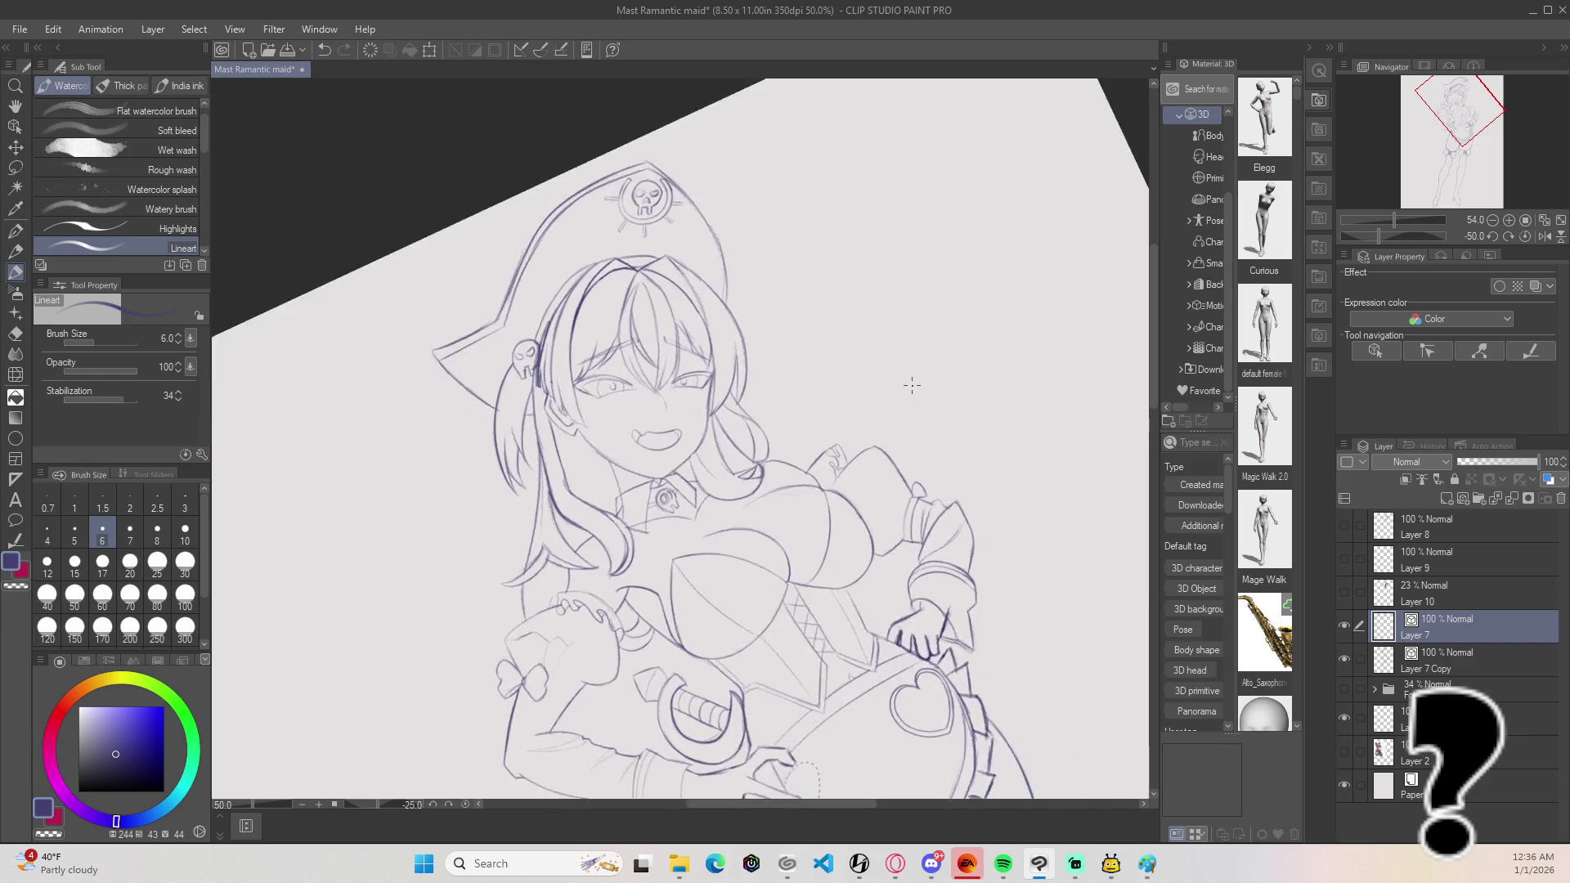
{"action": "key", "text": "equal"}
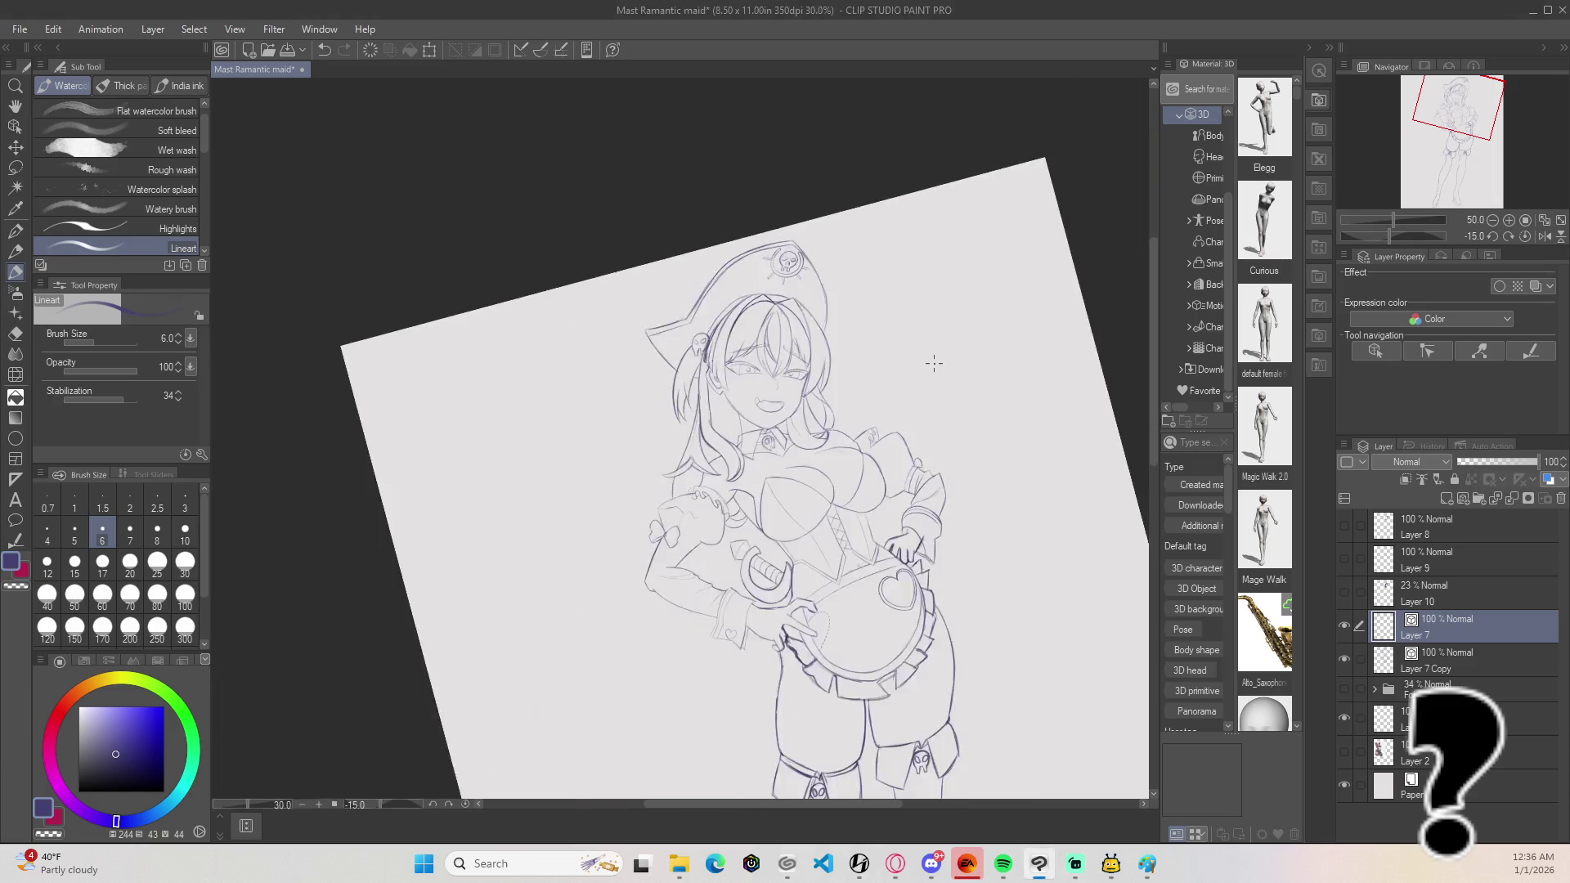
{"action": "key", "text": "ctrl+minus"}
{"action": "key", "text": "equal"}
{"action": "scroll", "coordinate": [1060, 491], "scroll_direction": "down", "scroll_amount": 3}
{"action": "key", "text": "ctrl+minus"}
{"action": "key", "text": "equal"}
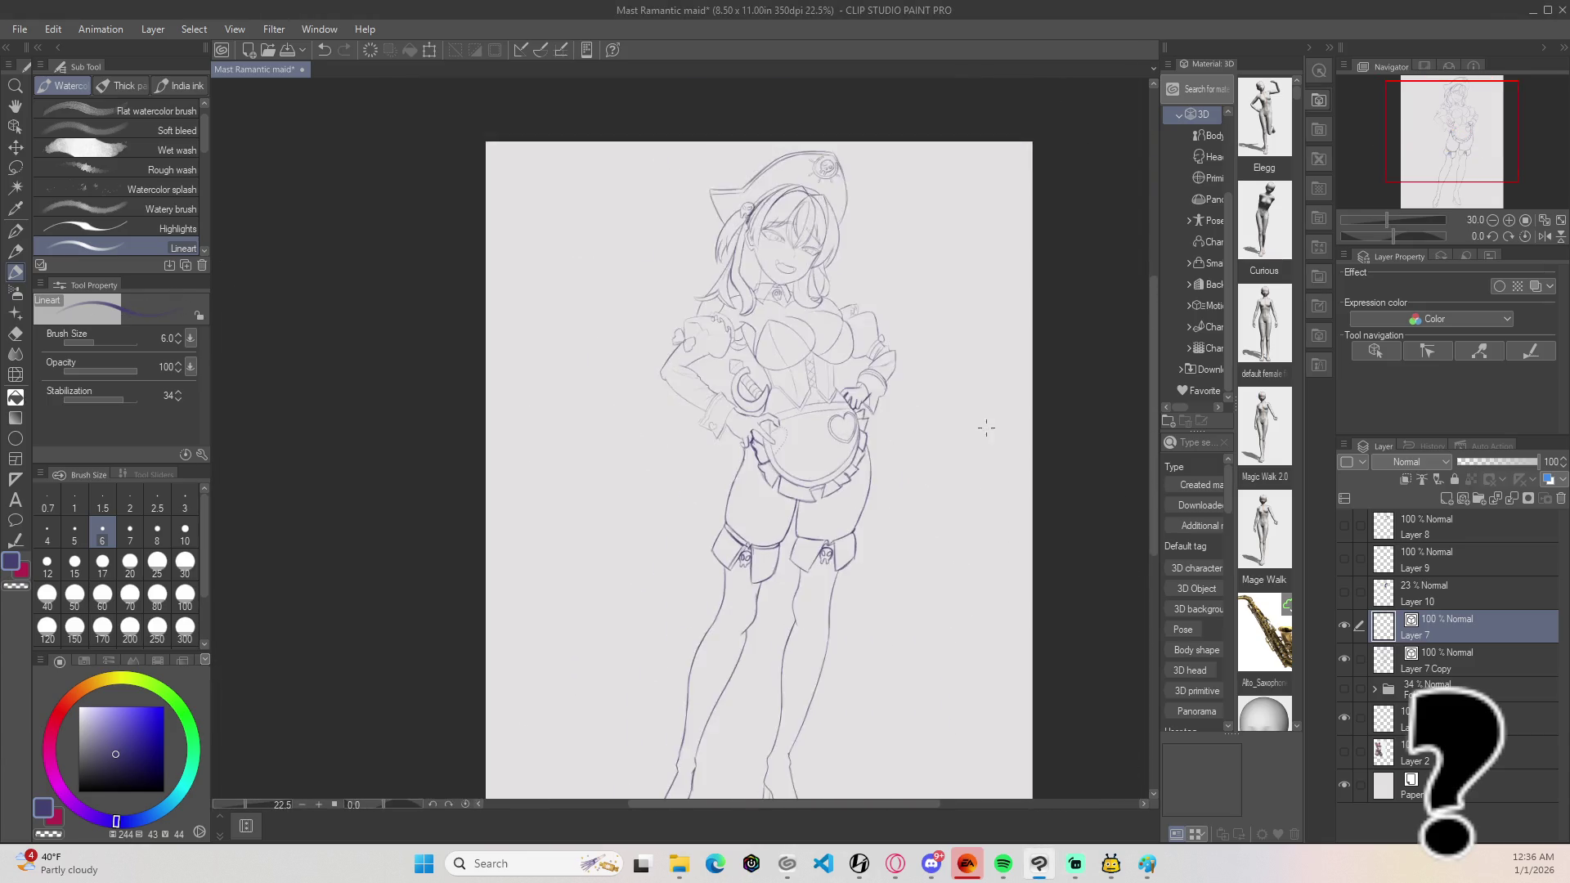
{"action": "scroll", "coordinate": [992, 406], "scroll_direction": "down", "scroll_amount": 2}
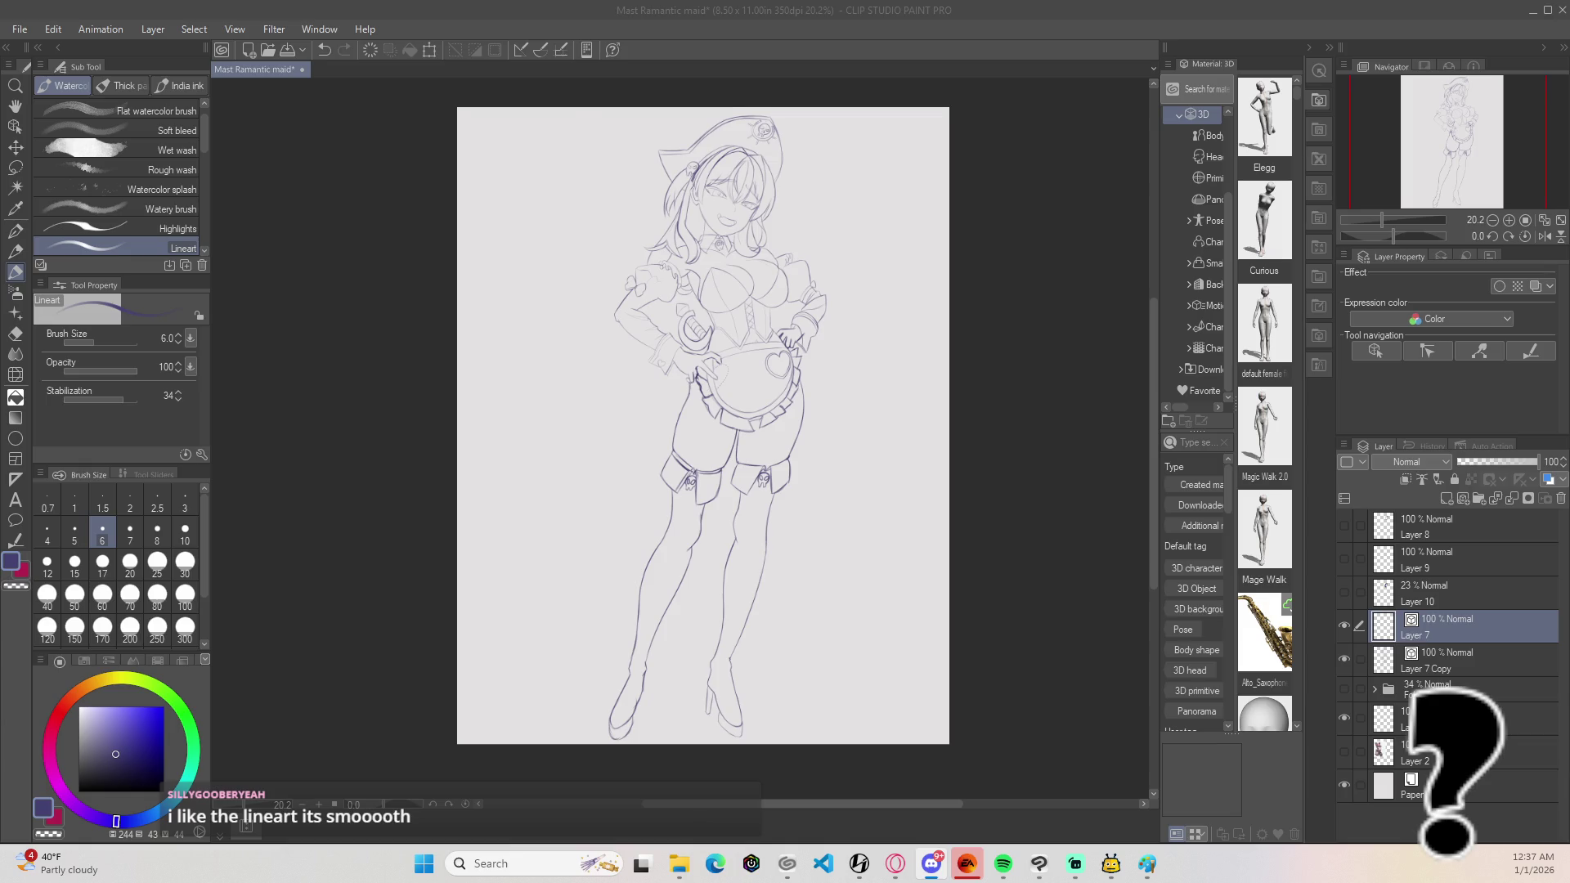
Step: Draw a line from the sleeve bow toward the arm, redrawing it after undoing a faint stroke
{"action": "left_click_drag", "start_coordinate": [896, 266], "coordinate": [828, 306]}
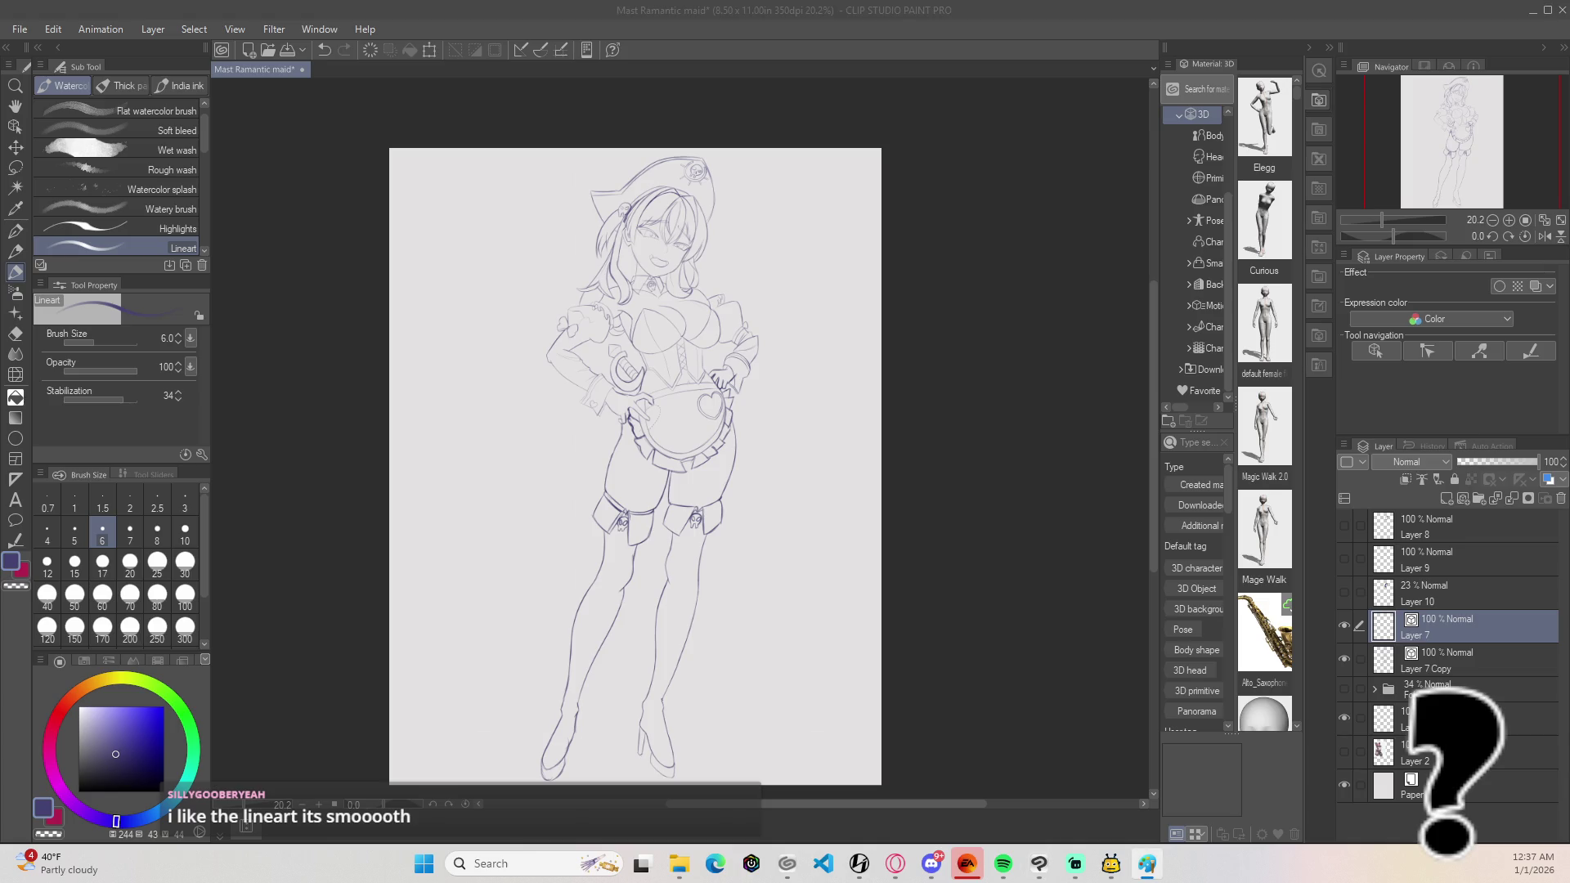
{"action": "scroll", "coordinate": [587, 334], "scroll_direction": "up", "scroll_amount": 5}
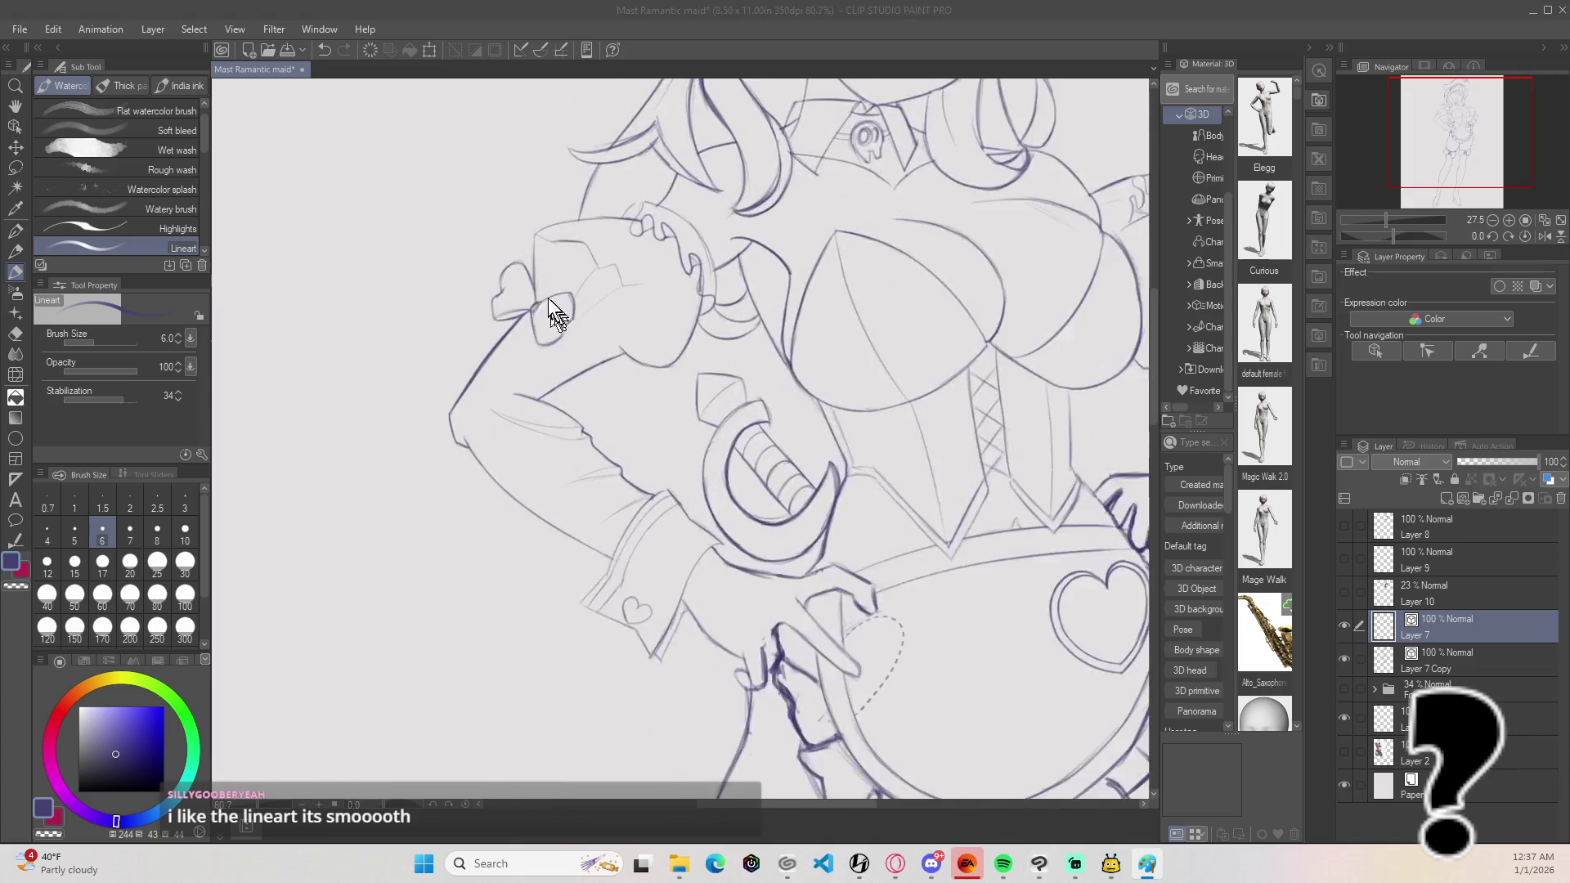
{"action": "left_click_drag", "start_coordinate": [584, 328], "coordinate": [605, 347]}
{"action": "key", "text": "ctrl+z"}
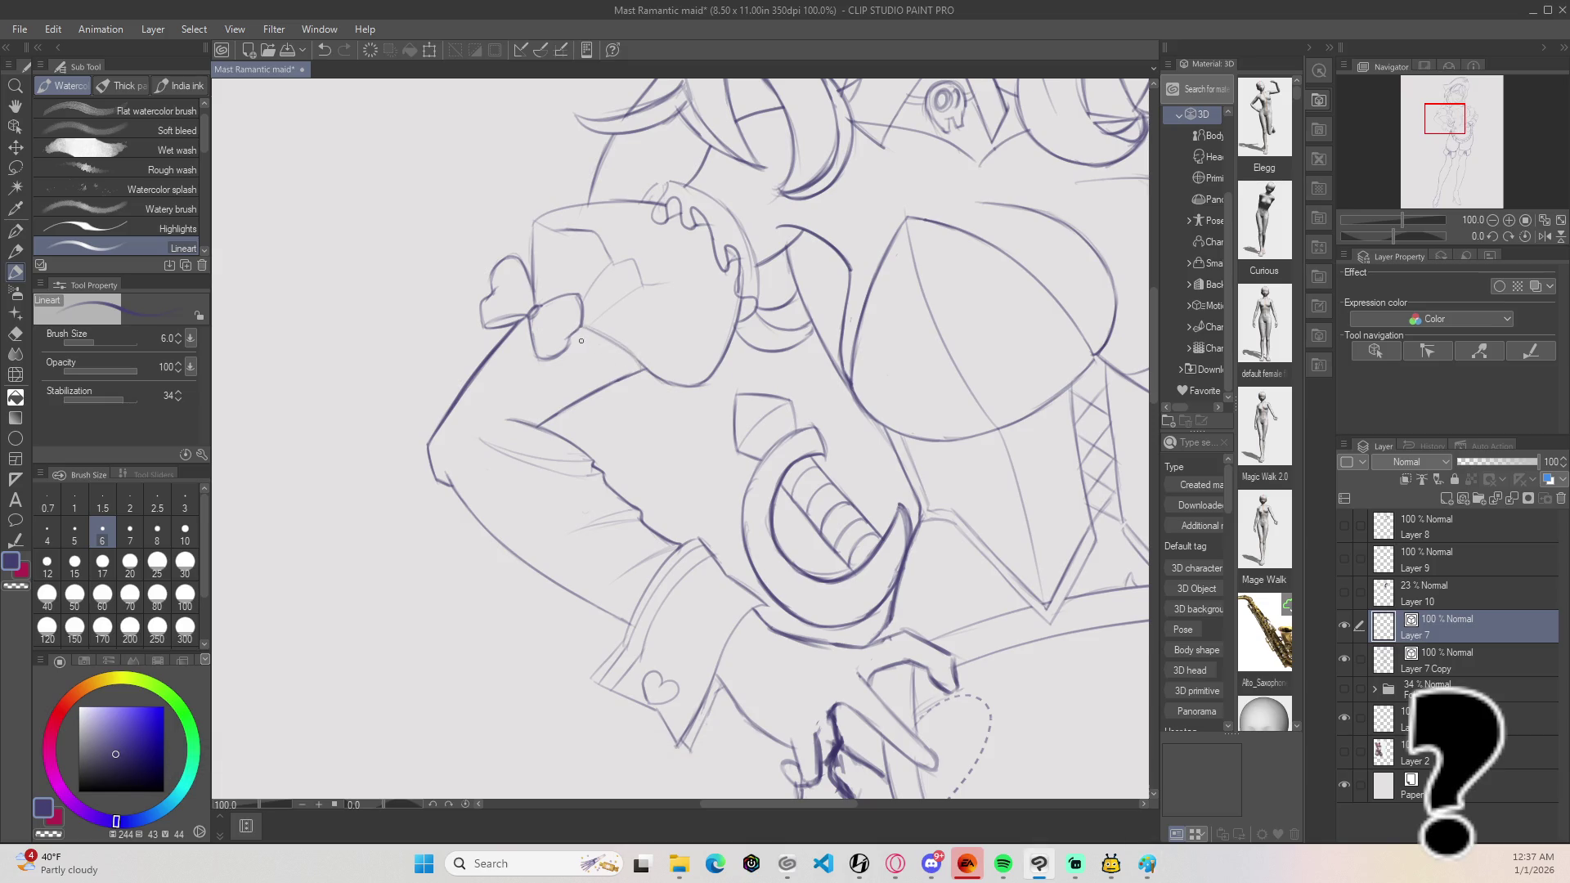
{"action": "mouse_move", "coordinate": [582, 329]}
{"action": "left_mouse_down"}
{"action": "mouse_move", "coordinate": [629, 377]}
{"action": "mouse_move", "coordinate": [582, 328]}
{"action": "mouse_move", "coordinate": [640, 365]}
{"action": "mouse_move", "coordinate": [609, 357]}
{"action": "mouse_move", "coordinate": [626, 374]}
{"action": "left_mouse_up"}
Step: Erase the small stray bit of the bow-to-chin line on Layer 7 Copy, then reselect Layer 7
{"action": "key", "text": "e"}
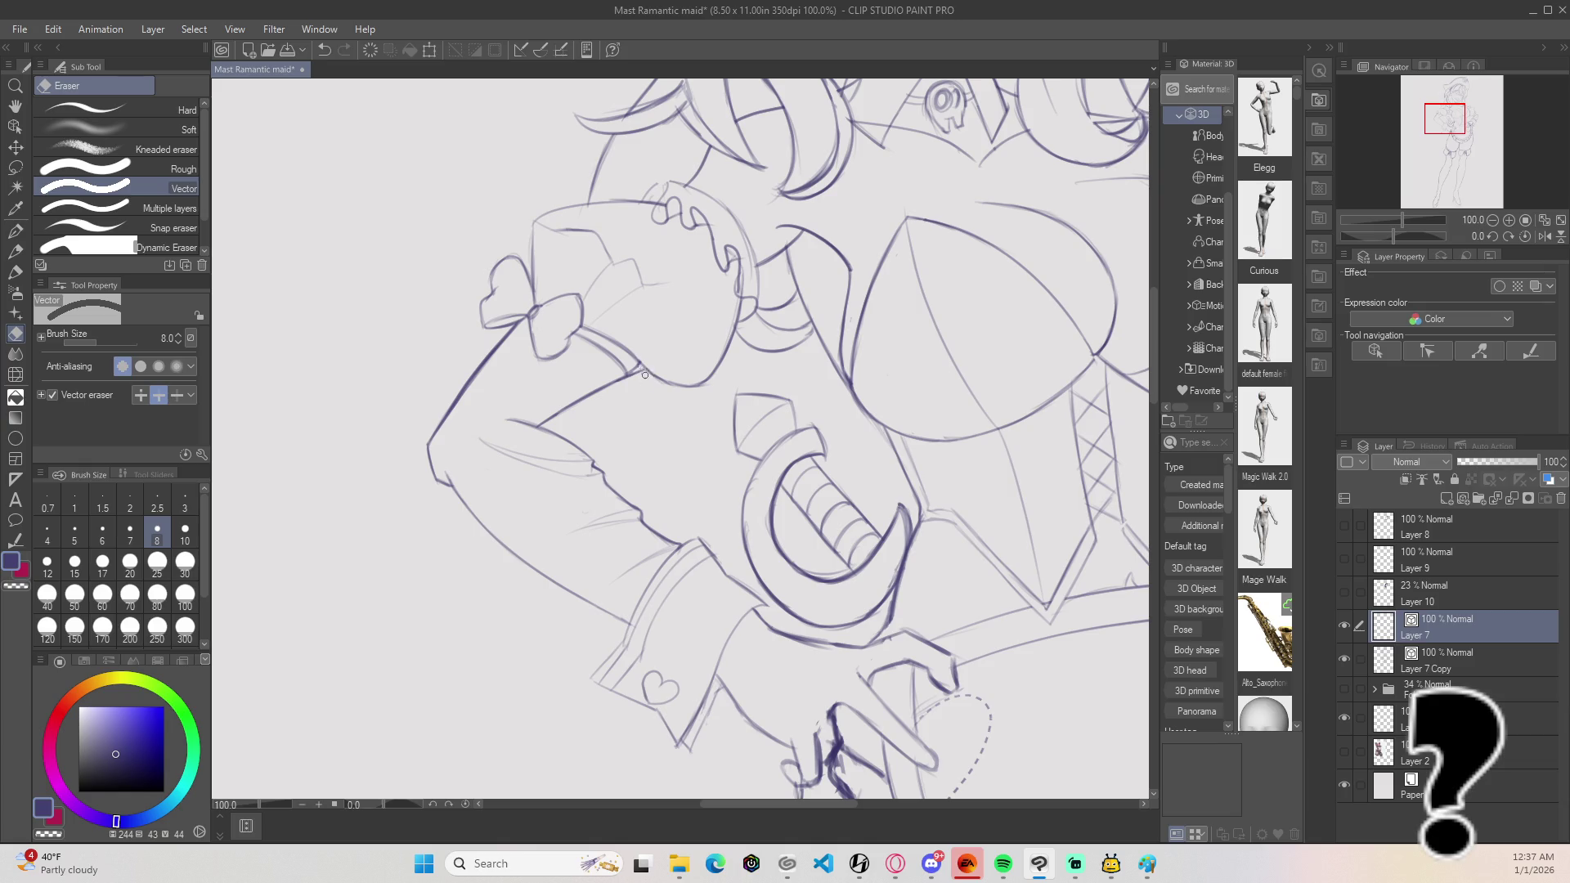
{"action": "key", "text": "ctrl+z"}
{"action": "left_click", "coordinate": [1502, 657]}
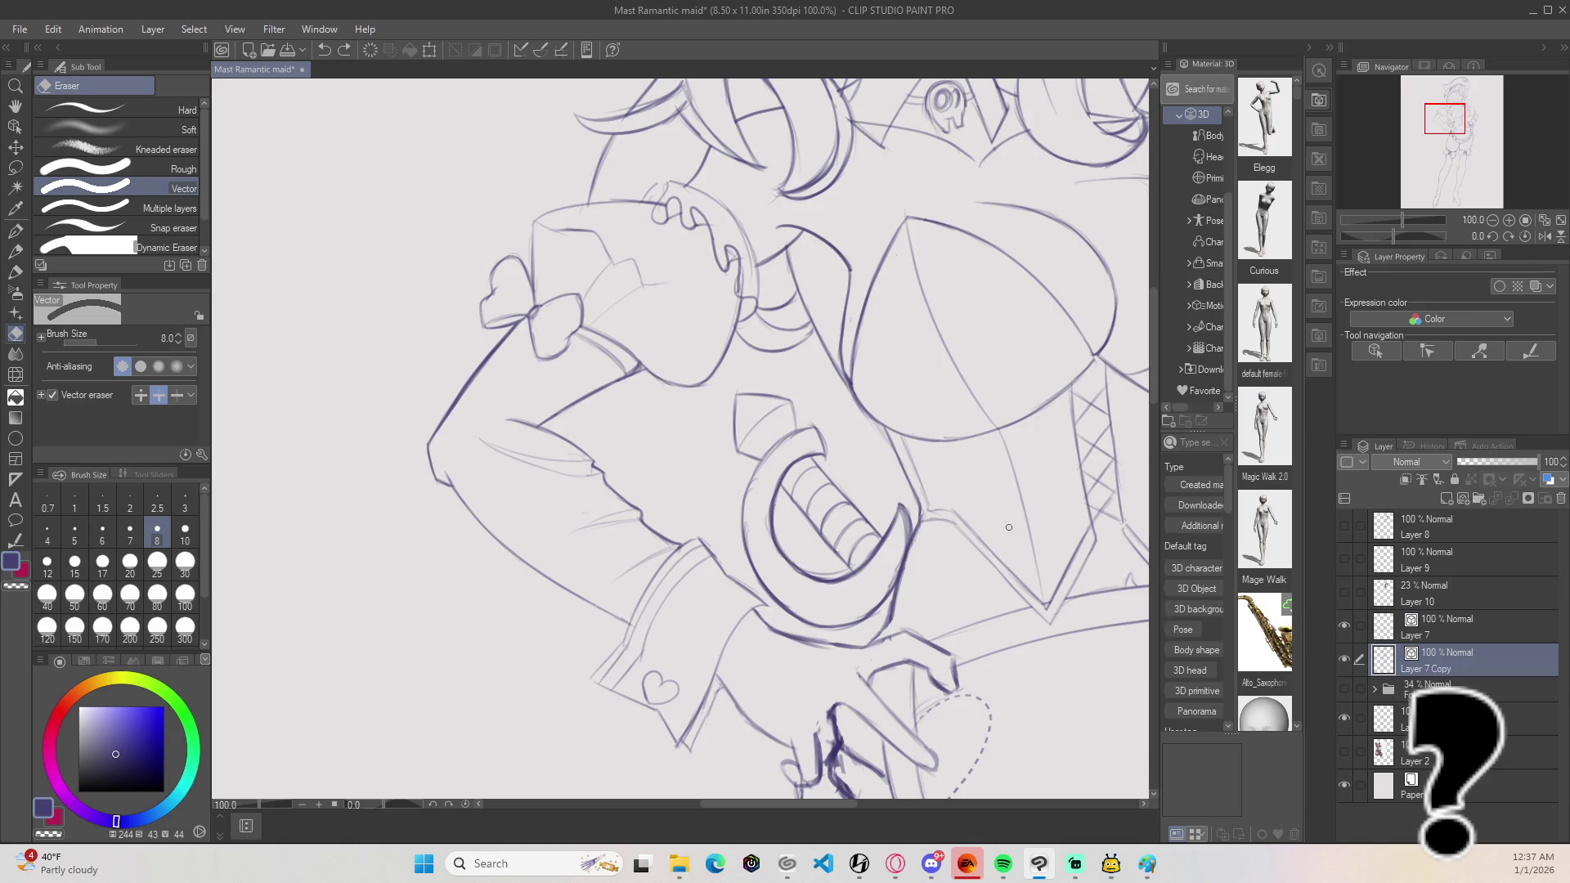
{"action": "left_click_drag", "start_coordinate": [639, 370], "coordinate": [635, 373]}
{"action": "scroll", "coordinate": [658, 405], "scroll_direction": "down", "scroll_amount": 1}
{"action": "left_click", "coordinate": [1454, 624]}
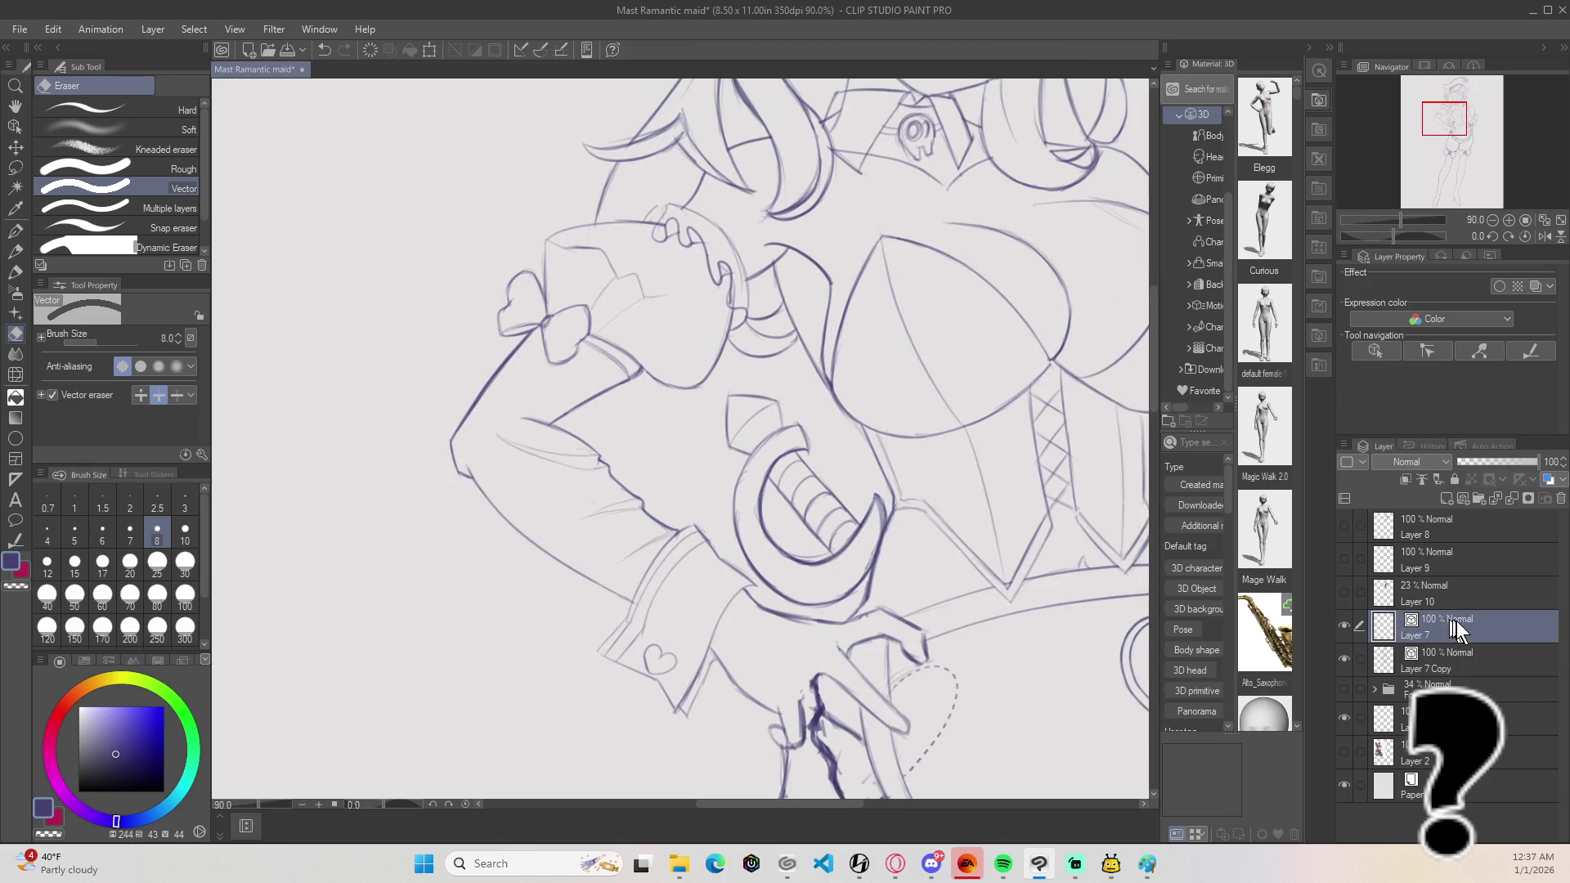
Step: Merge Layer 7 down into Layer 7 Copy
{"action": "right_click", "coordinate": [1521, 616]}
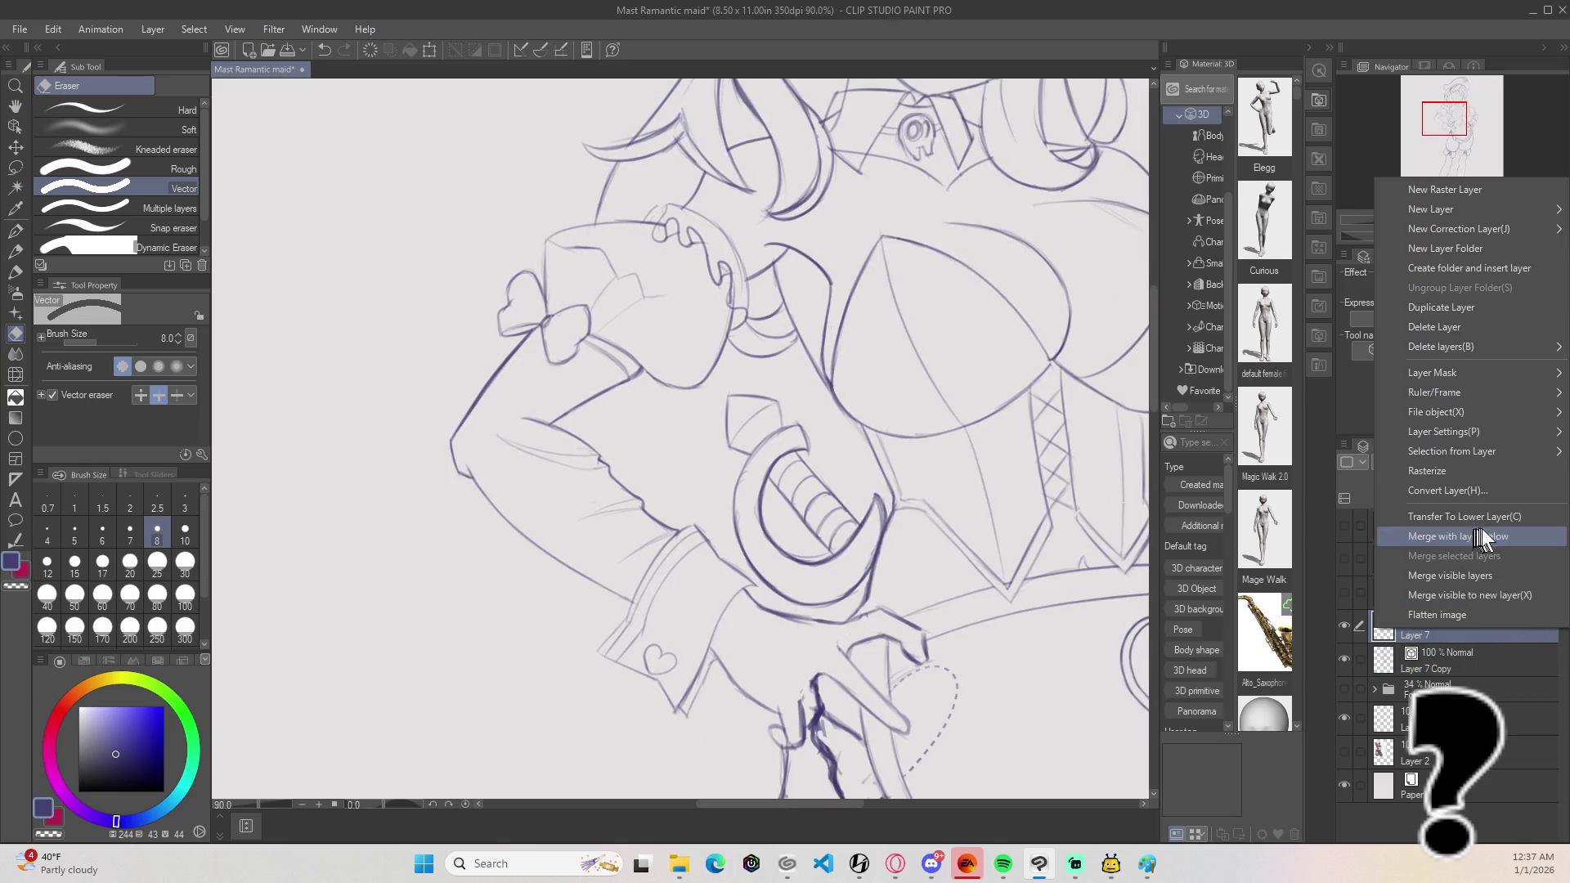
{"action": "left_click", "coordinate": [1501, 538]}
{"action": "scroll", "coordinate": [422, 311], "scroll_direction": "up", "scroll_amount": 1}
{"action": "scroll", "coordinate": [422, 311], "scroll_direction": "up", "scroll_amount": 3}
Step: Draw a short Lineart stroke joining the sleeve bow to the arm
{"action": "left_click_drag", "start_coordinate": [785, 339], "coordinate": [697, 340]}
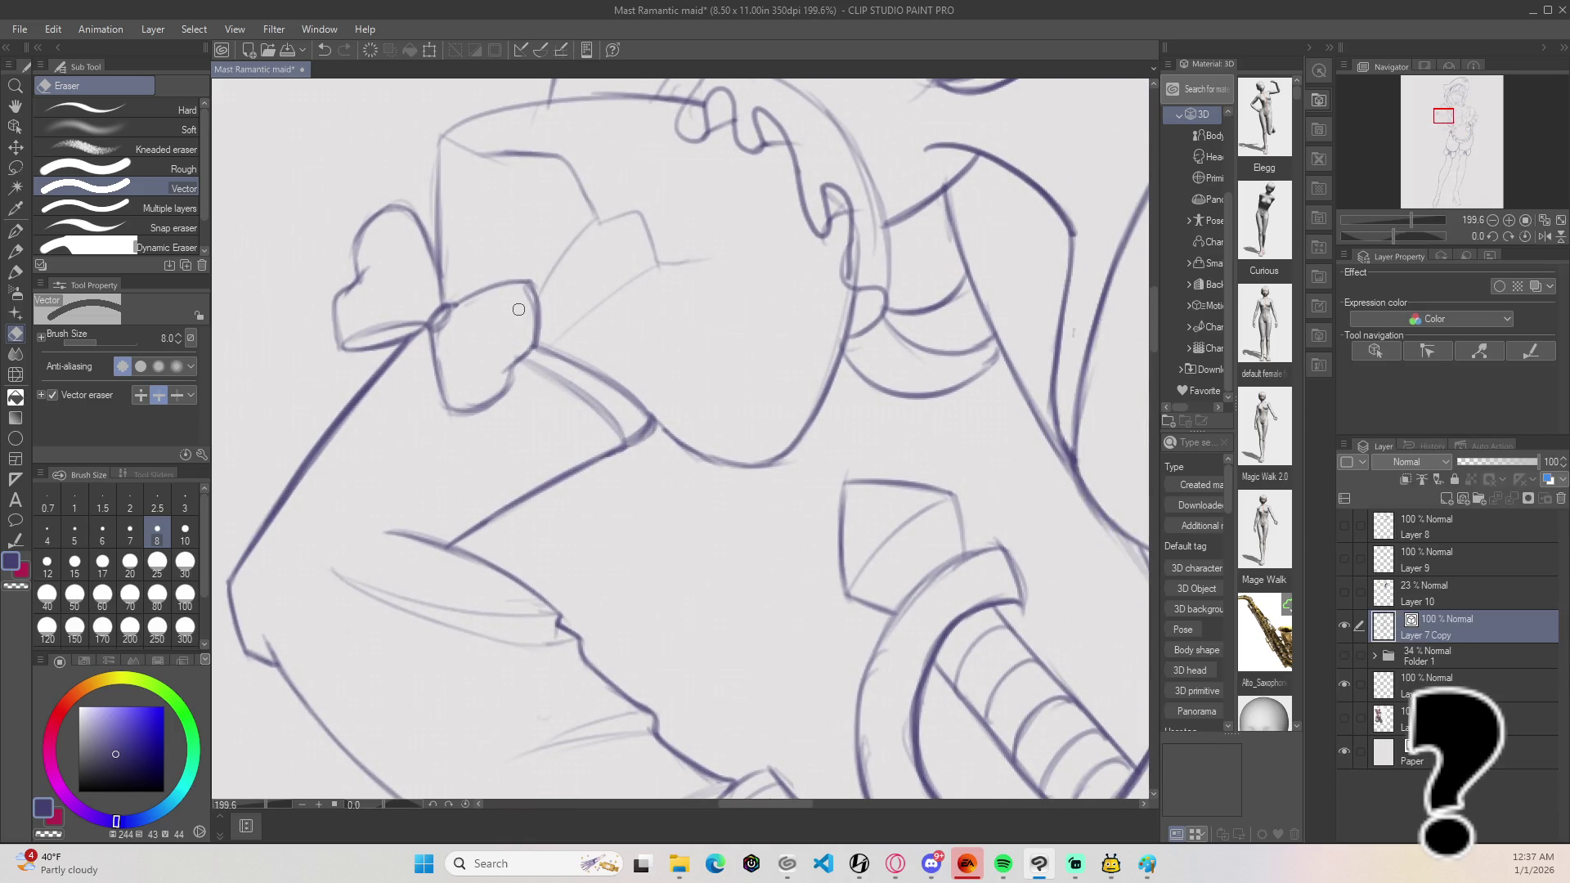
{"action": "key", "text": "b"}
{"action": "mouse_move", "coordinate": [623, 450]}
{"action": "left_mouse_down"}
{"action": "mouse_move", "coordinate": [654, 419]}
{"action": "mouse_move", "coordinate": [627, 448]}
{"action": "left_mouse_up"}
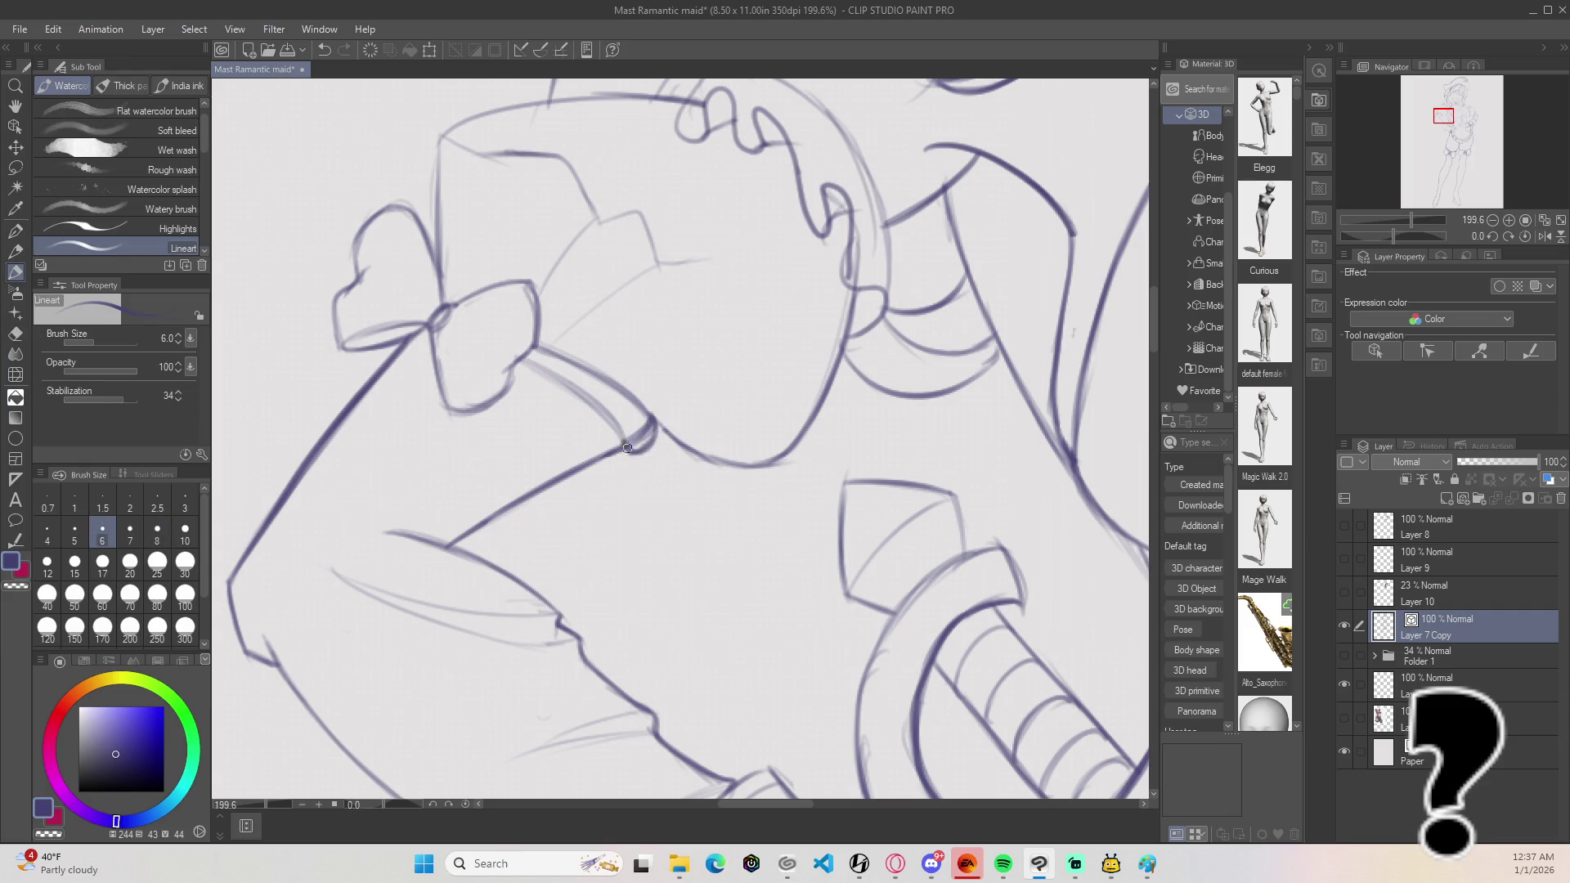
{"action": "key", "text": "e"}
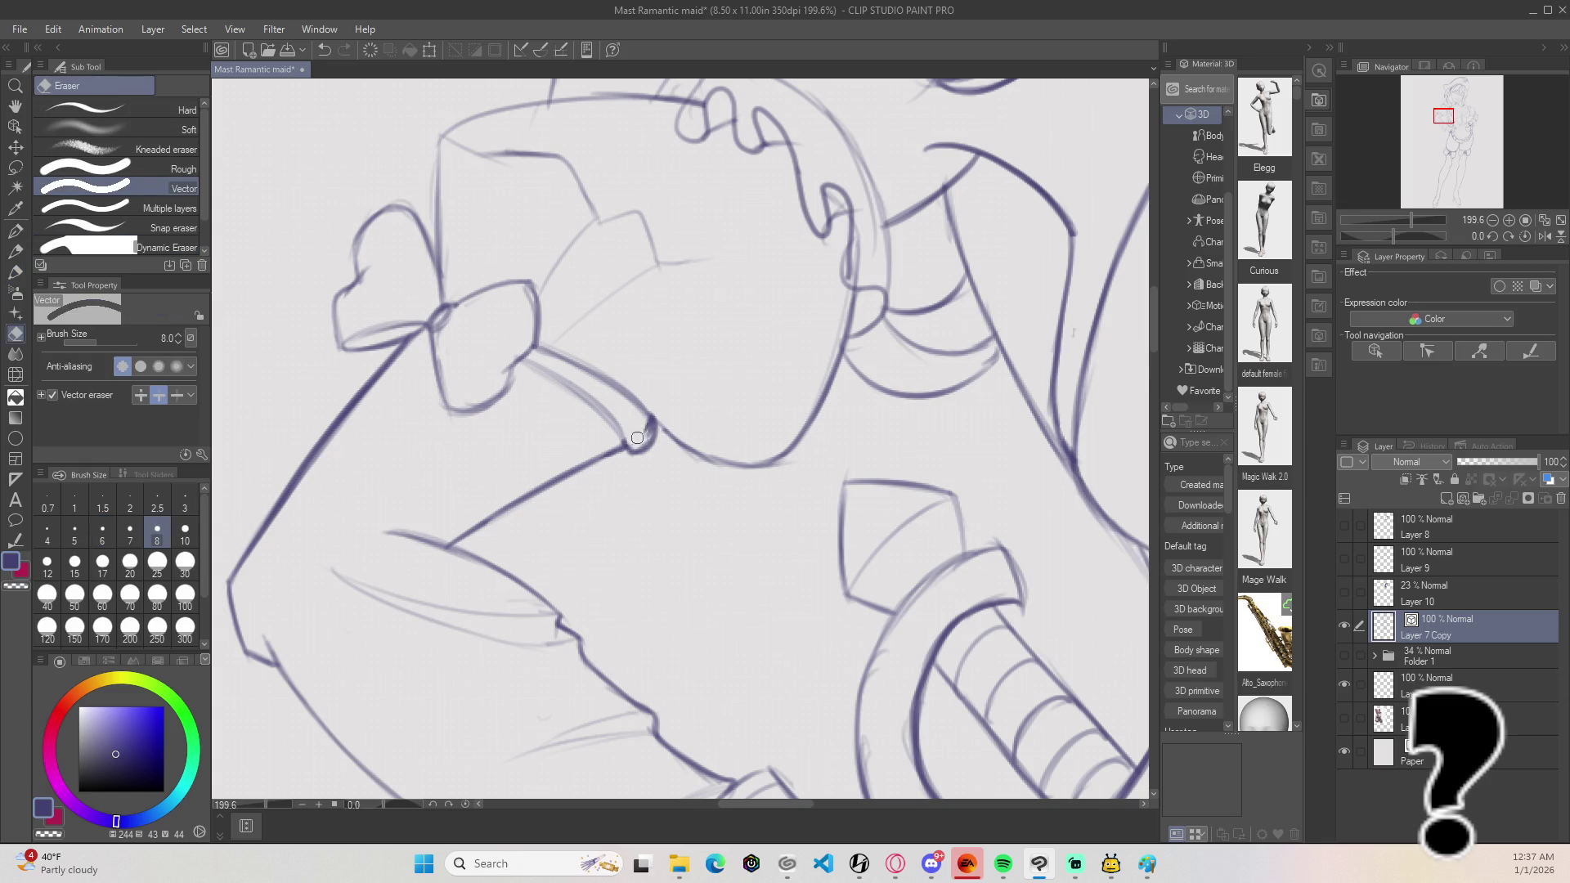
{"action": "scroll", "coordinate": [697, 340], "scroll_direction": "down", "scroll_amount": 1}
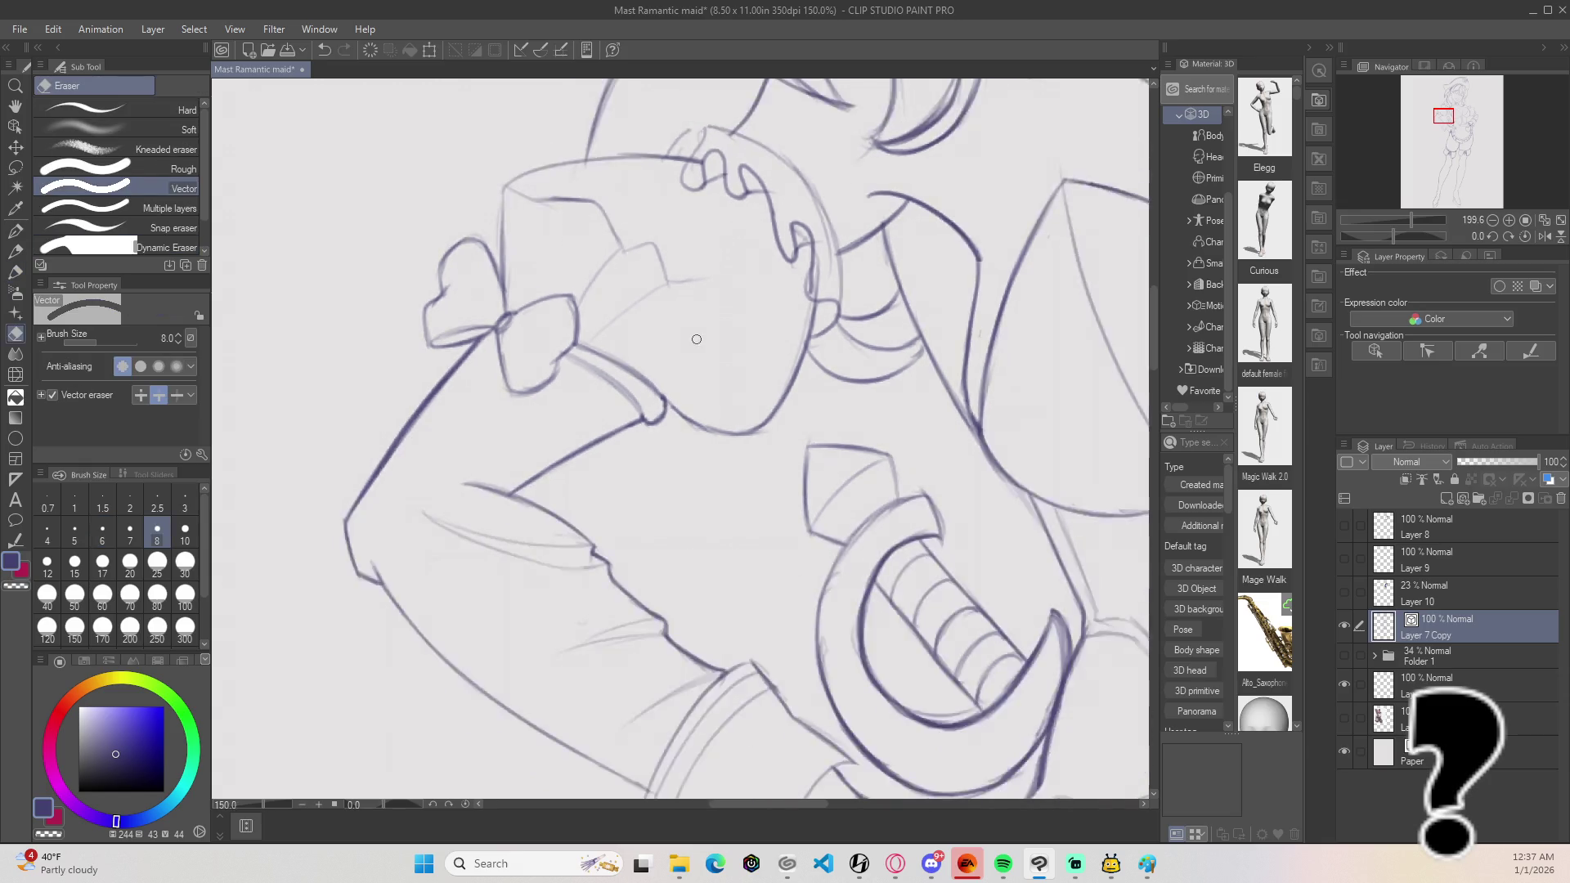
{"action": "scroll", "coordinate": [696, 339], "scroll_direction": "down", "scroll_amount": 4}
{"action": "key", "text": "minus"}
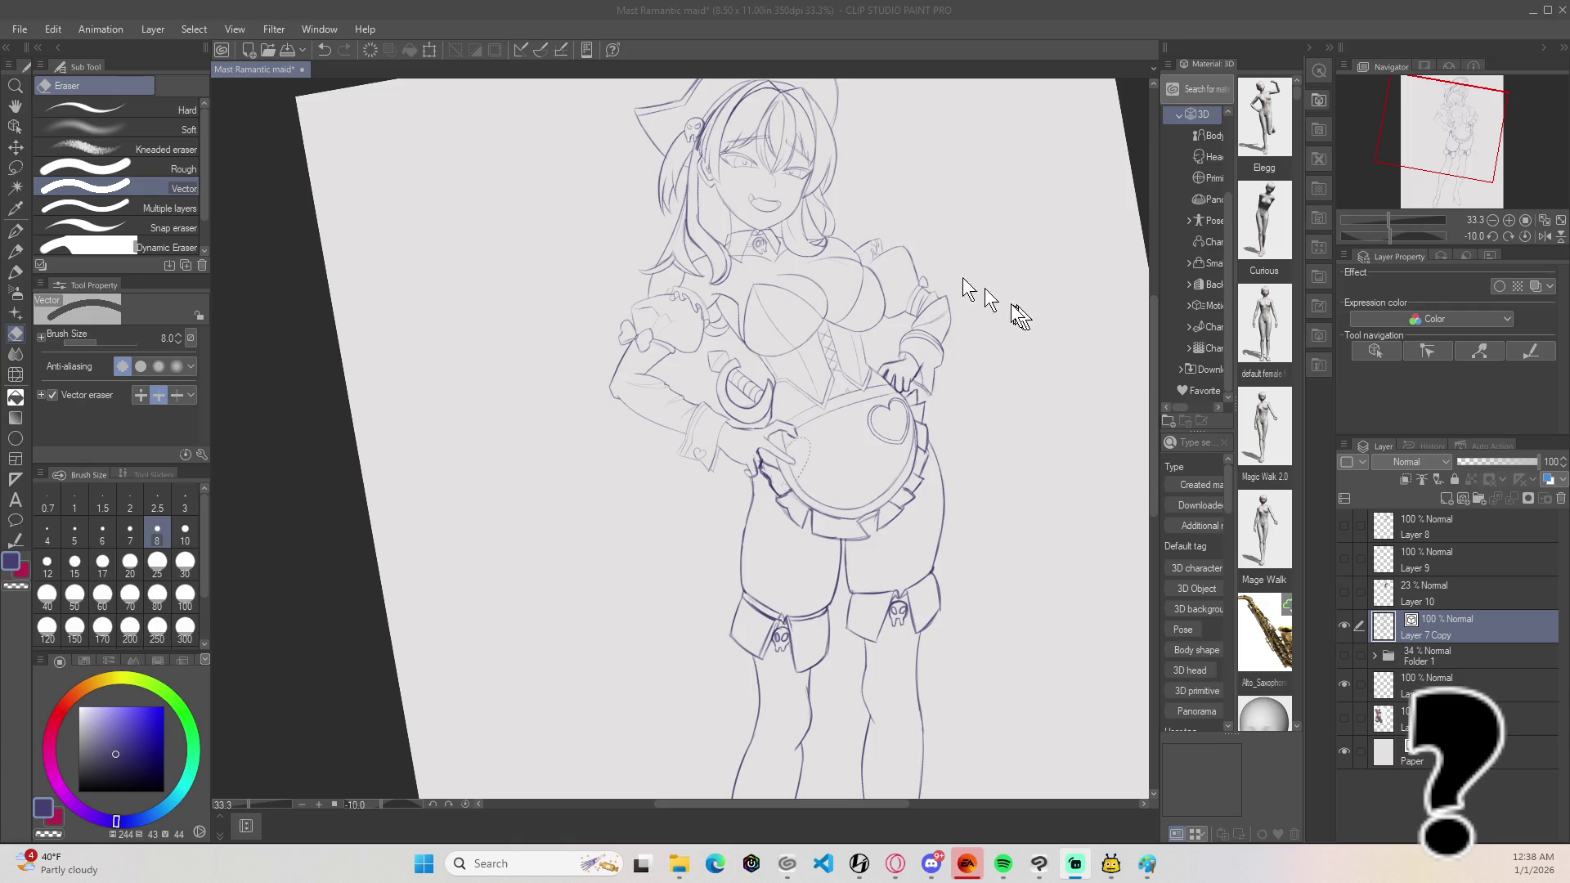
{"action": "scroll", "coordinate": [974, 269], "scroll_direction": "down", "scroll_amount": 2}
{"action": "scroll", "coordinate": [974, 267], "scroll_direction": "up", "scroll_amount": 10}
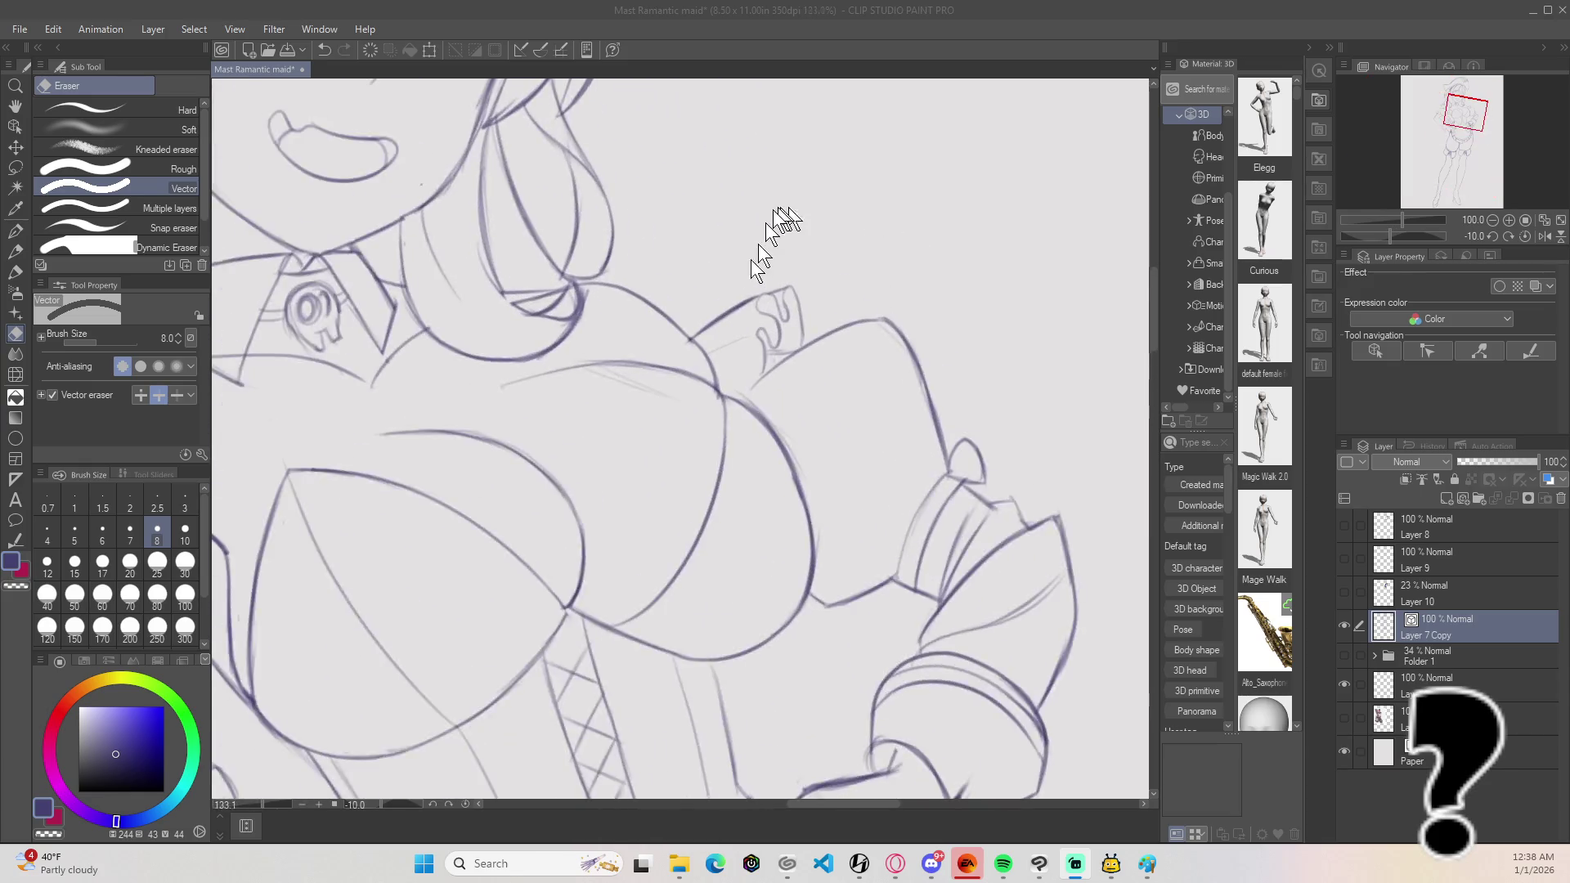
{"action": "scroll", "coordinate": [797, 303], "scroll_direction": "down", "scroll_amount": 8}
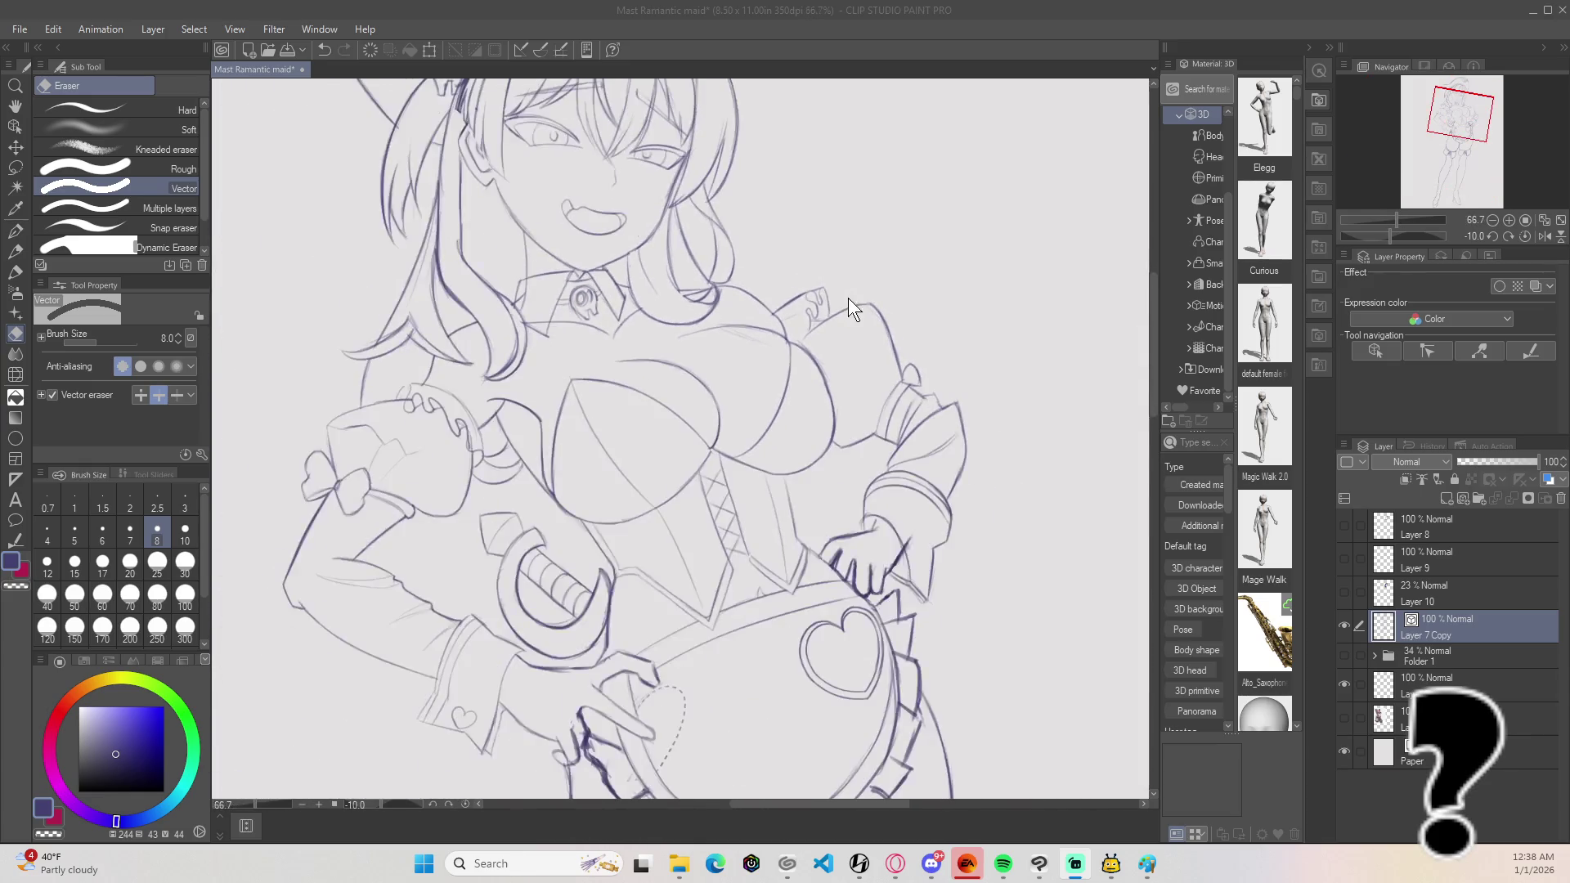
{"action": "scroll", "coordinate": [844, 297], "scroll_direction": "down", "scroll_amount": 3}
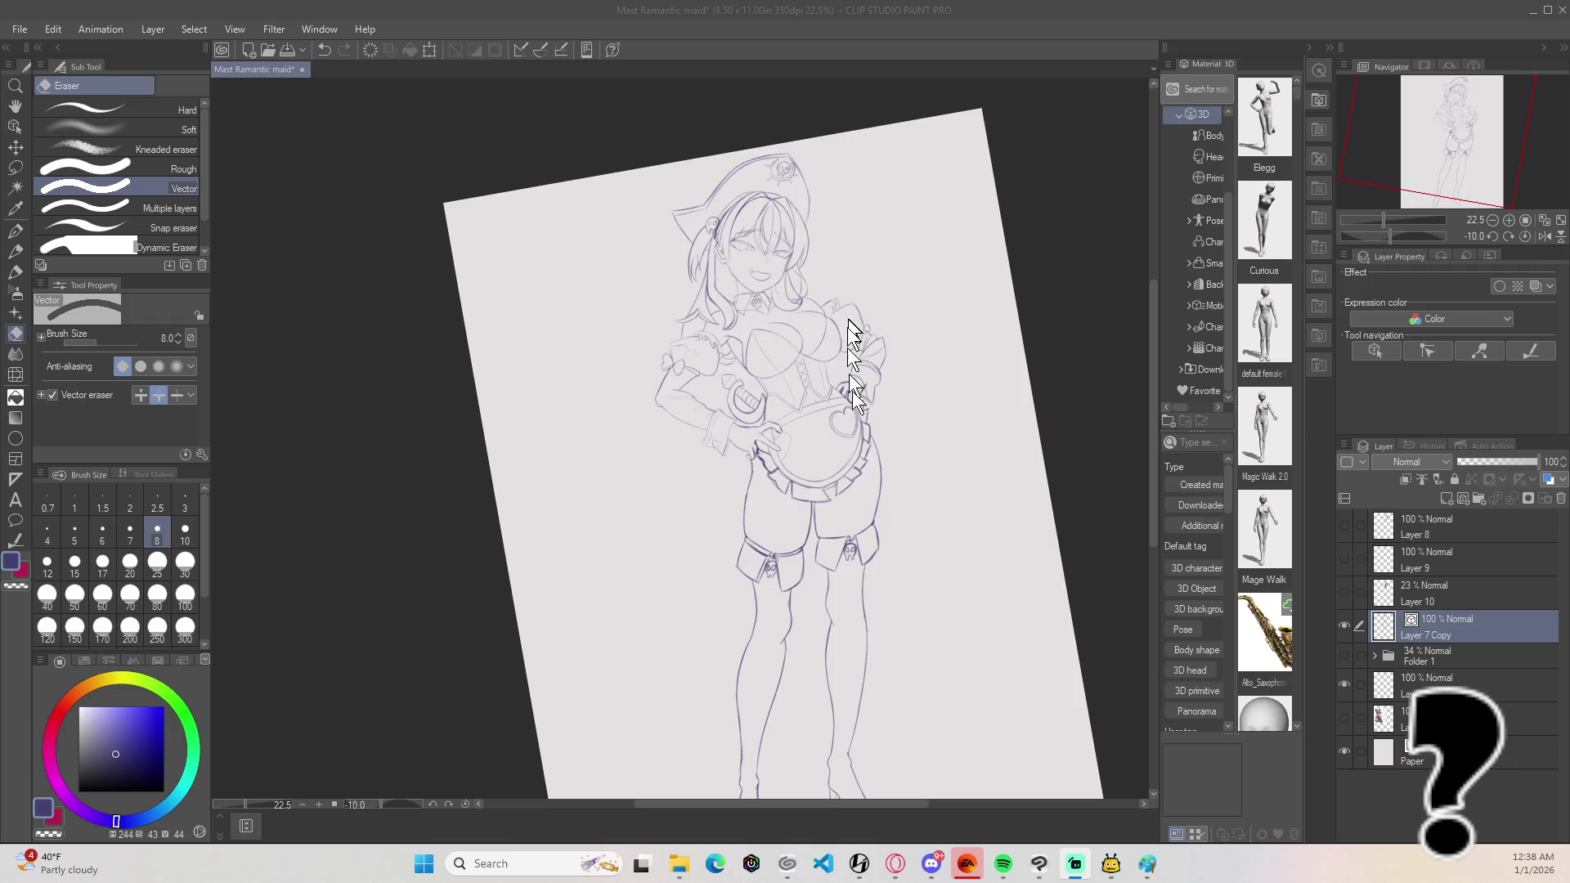
{"action": "scroll", "coordinate": [900, 425], "scroll_direction": "down", "scroll_amount": 2}
{"action": "scroll", "coordinate": [867, 438], "scroll_direction": "down", "scroll_amount": 1}
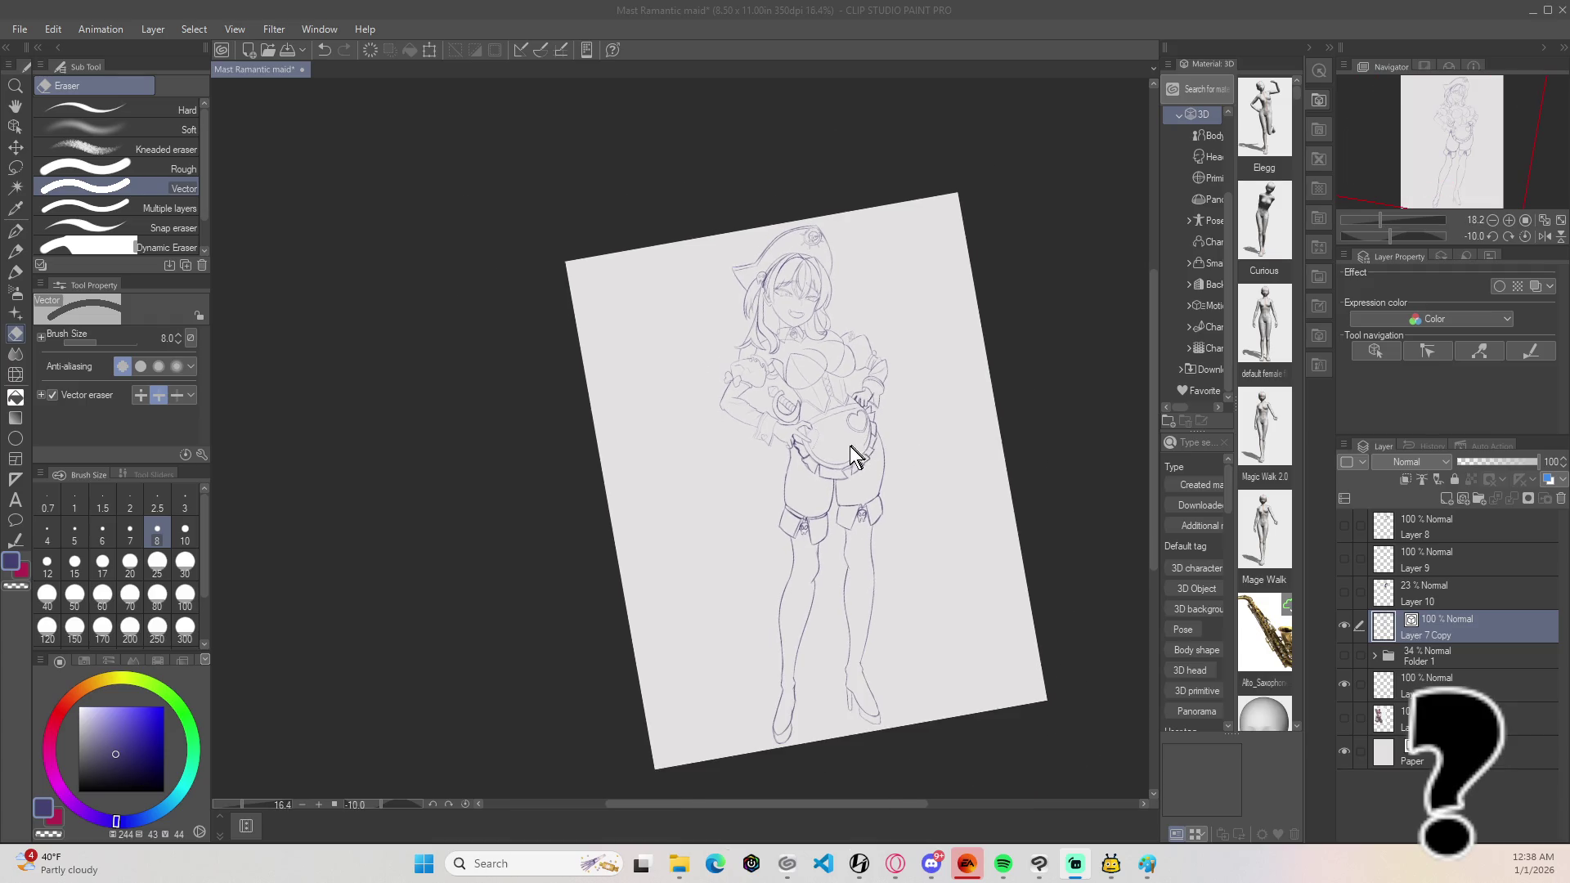
{"action": "scroll", "coordinate": [857, 482], "scroll_direction": "up", "scroll_amount": 6}
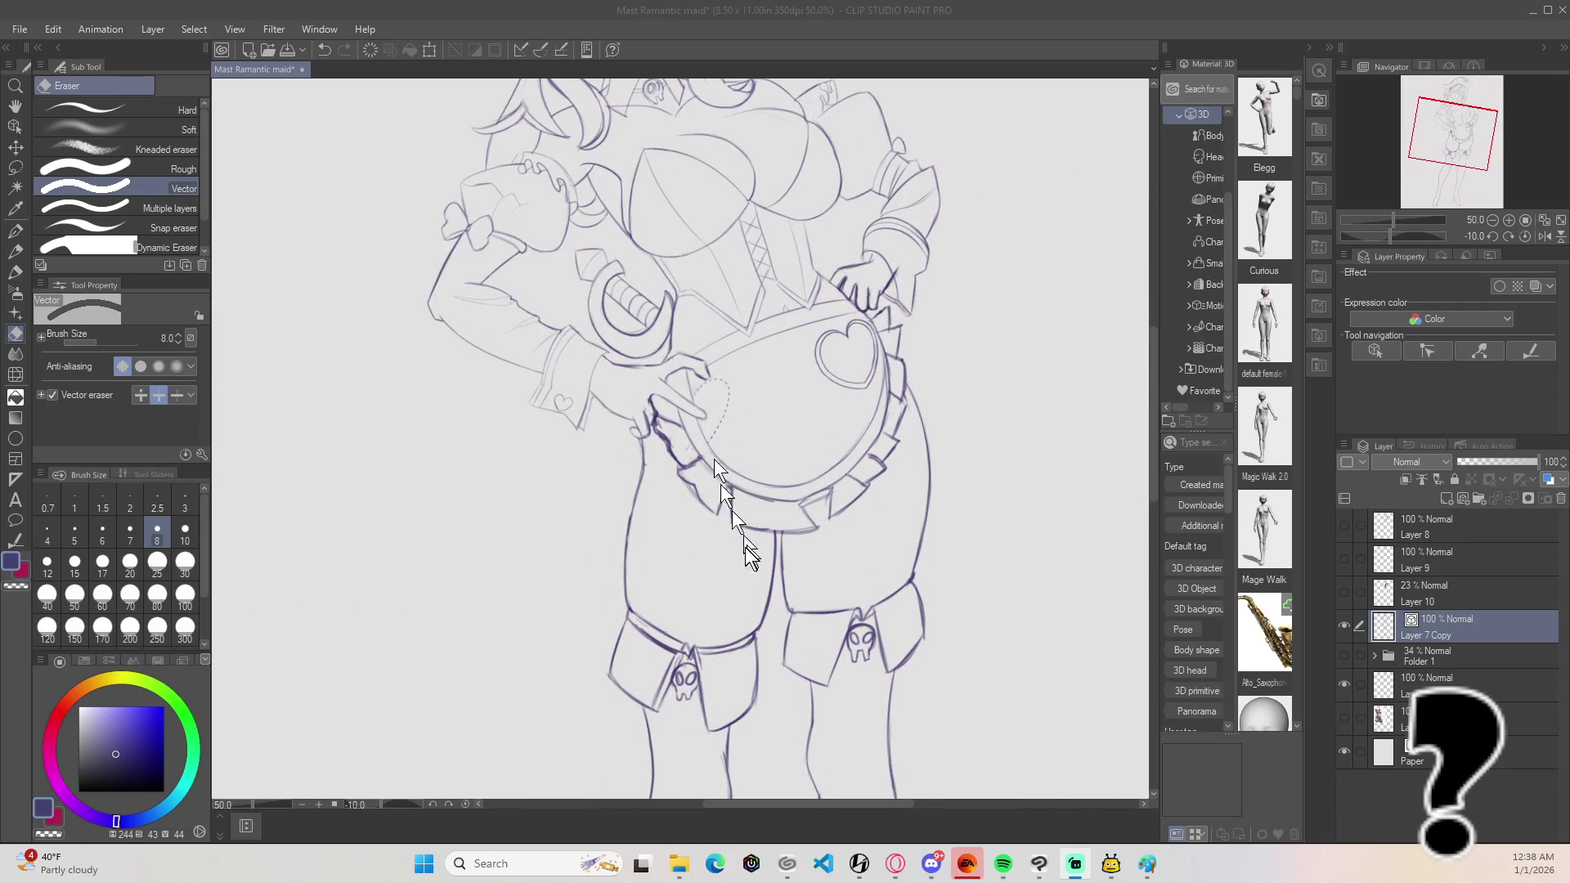
Step: Undo the hem and inner-leg erasure and add a tiny mark on the crotch line
{"action": "key", "text": "ctrl+z"}
{"action": "key", "text": "b"}
{"action": "left_click", "coordinate": [778, 527]}
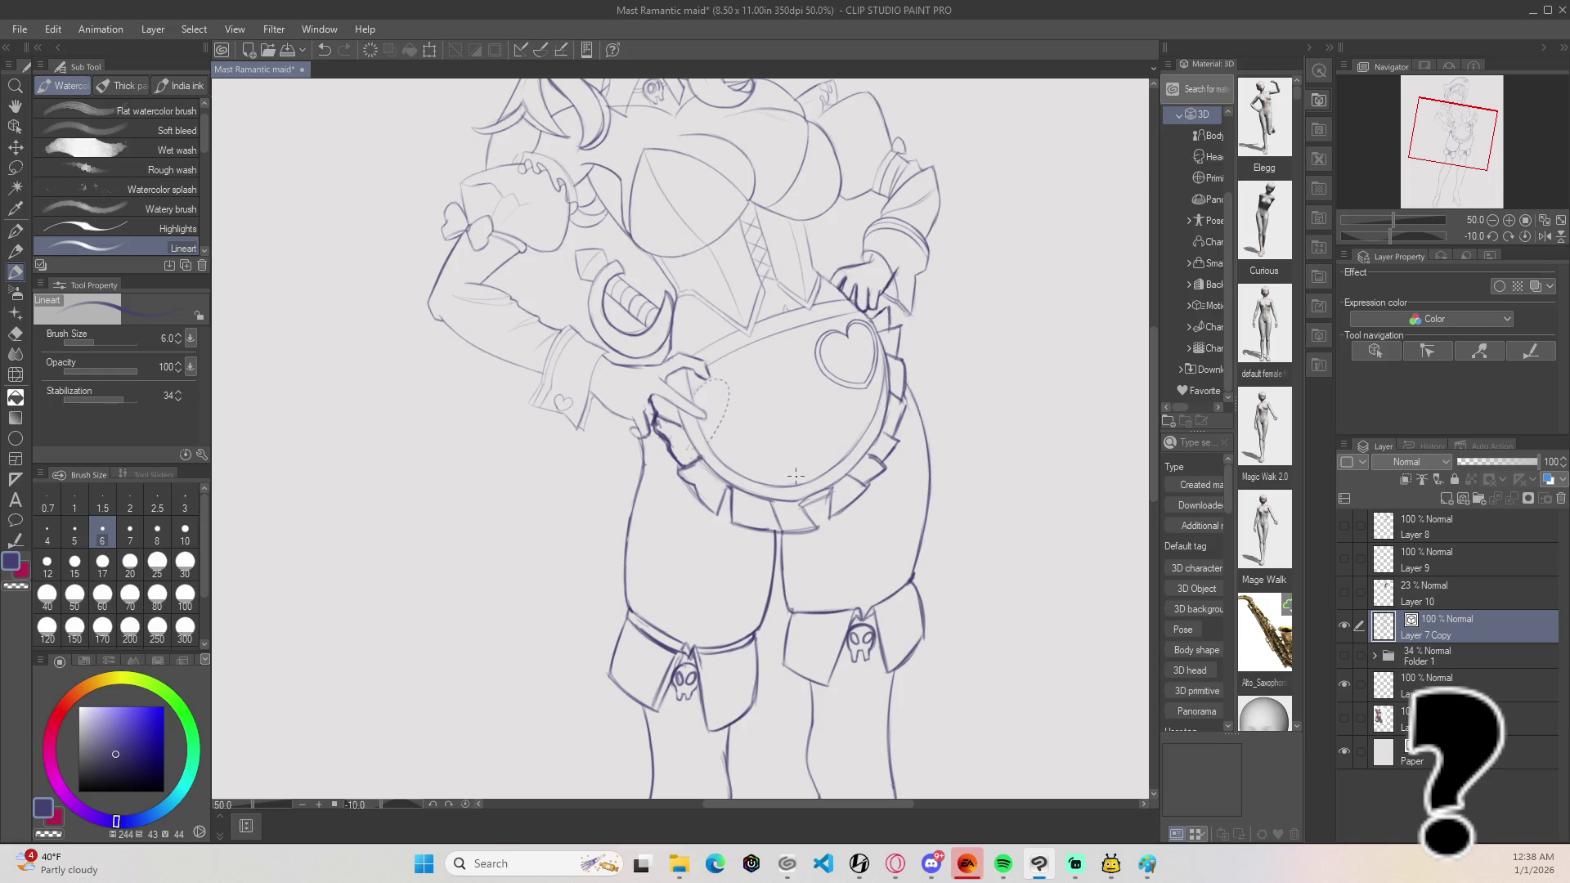
{"action": "scroll", "coordinate": [796, 475], "scroll_direction": "up", "scroll_amount": 6}
Step: Erase the stray strokes at the apron's hem point and redraw a short edge there
{"action": "key", "text": "e"}
{"action": "left_click", "coordinate": [749, 358]}
{"action": "left_click", "coordinate": [761, 342]}
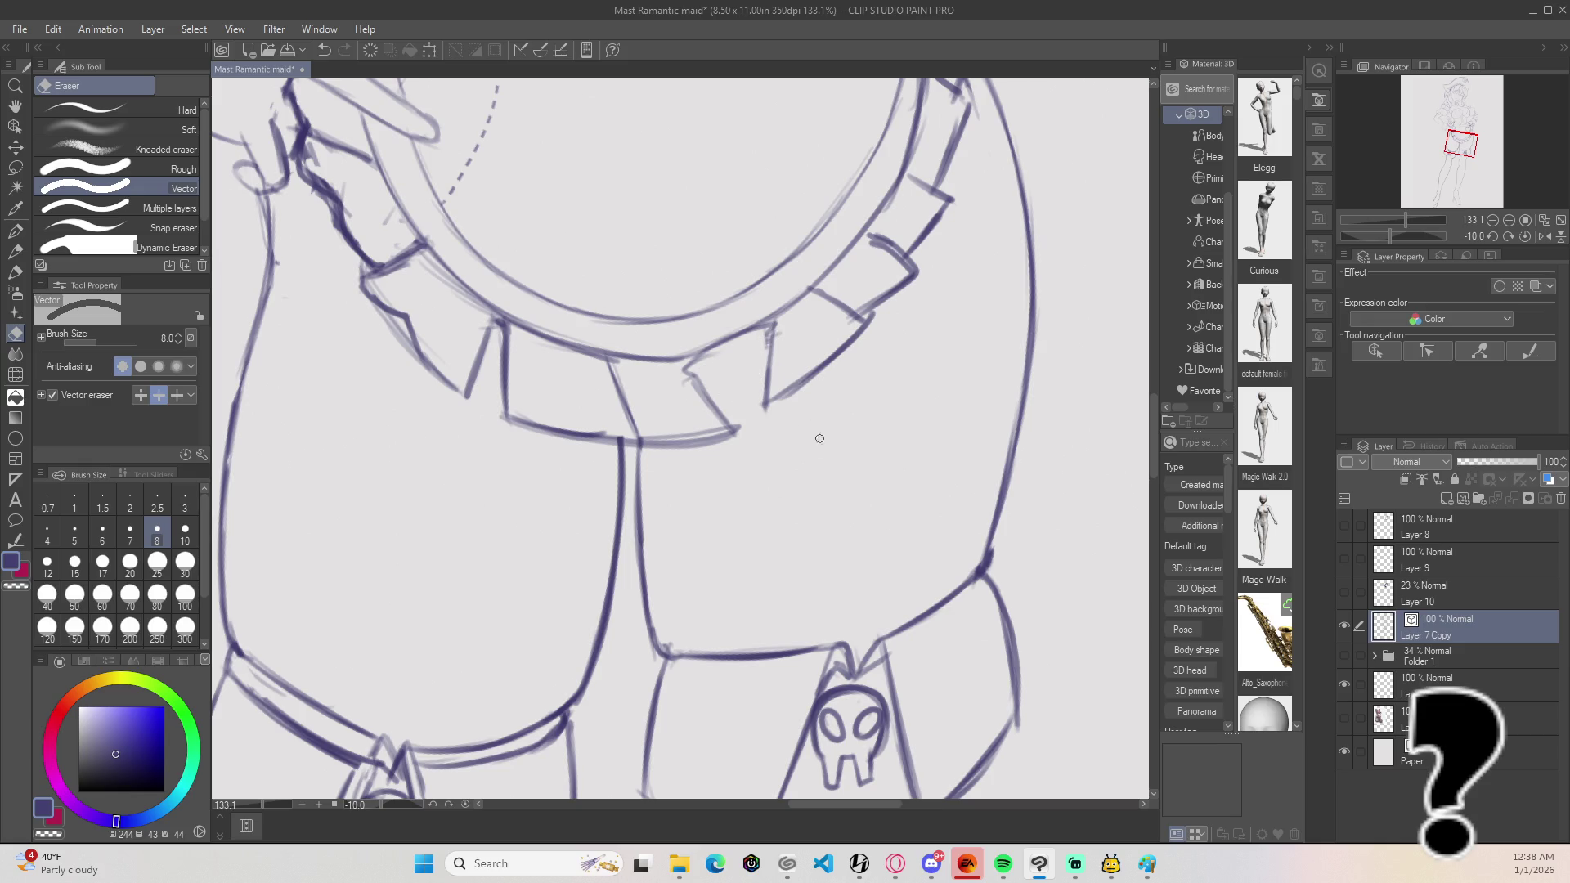
{"action": "key", "text": "b"}
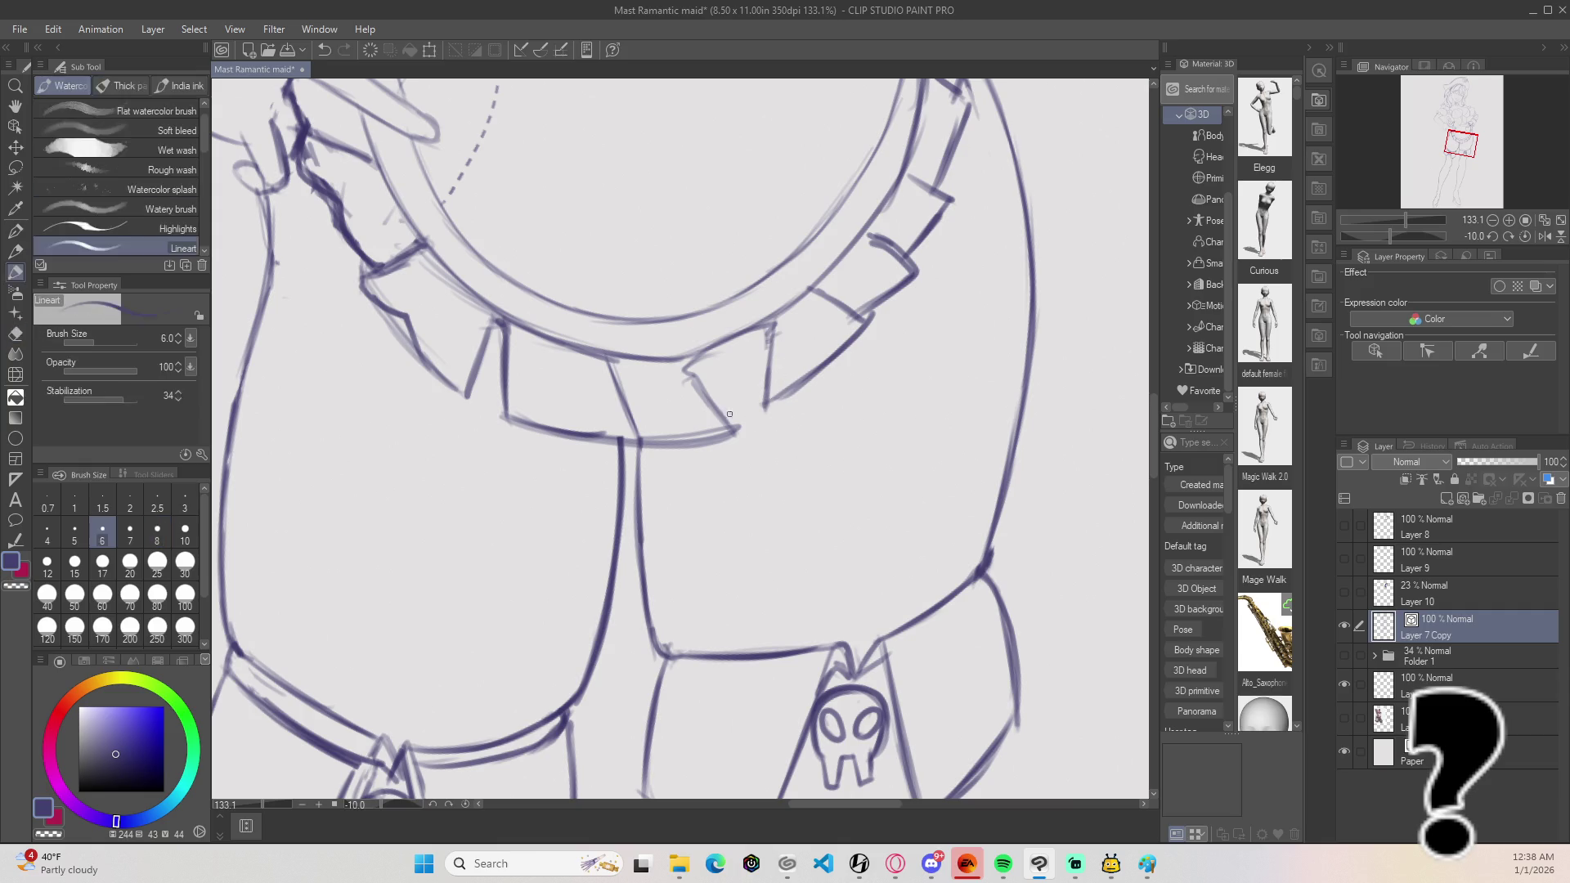
{"action": "left_click_drag", "start_coordinate": [762, 396], "coordinate": [725, 417]}
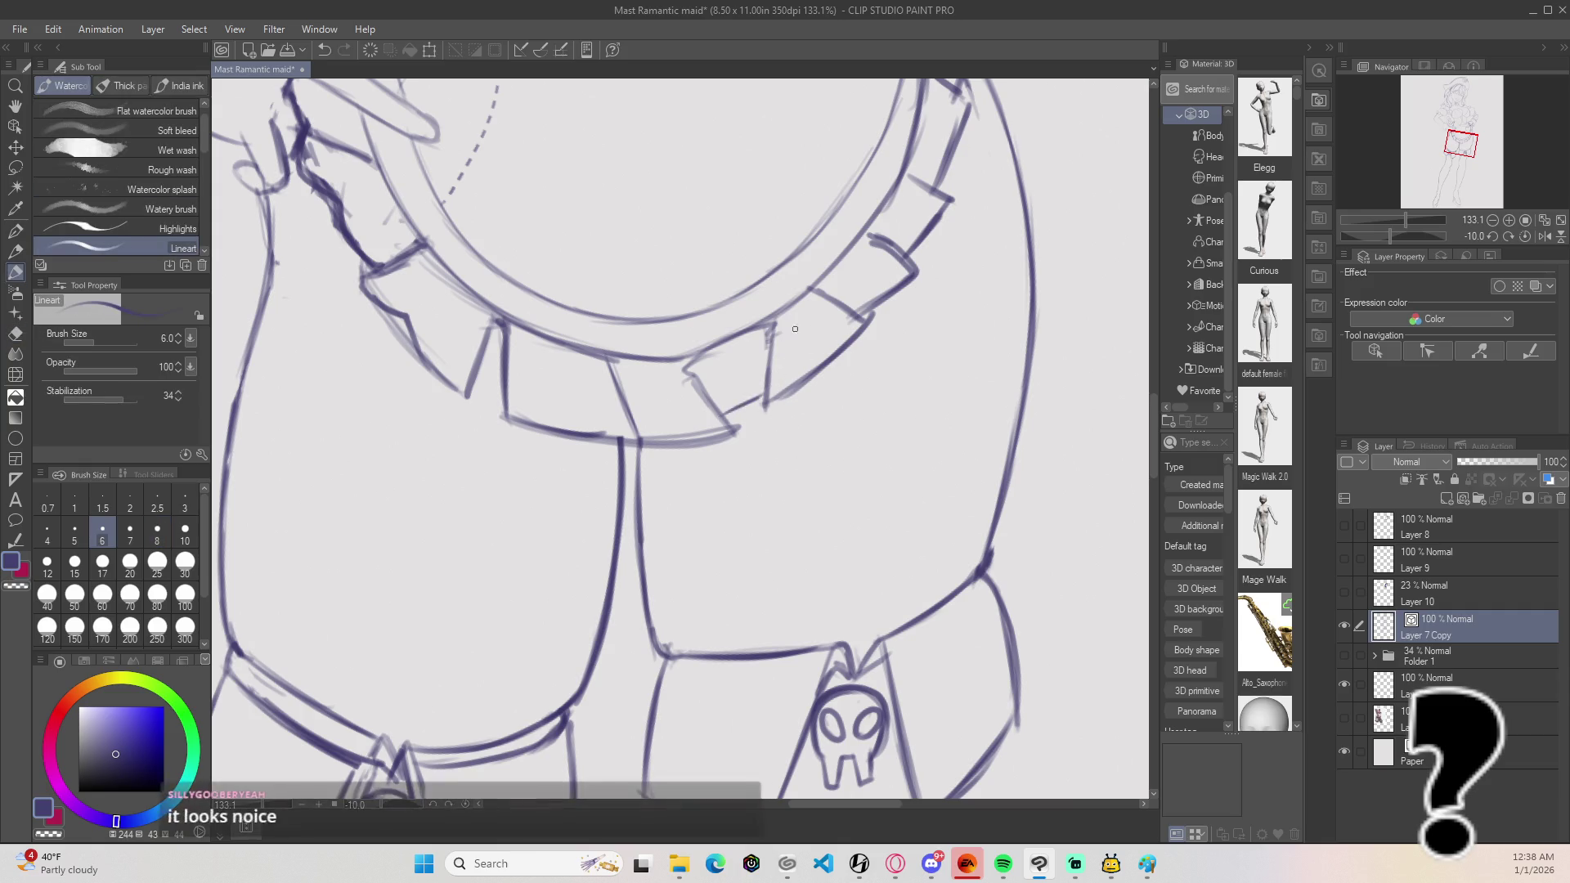
{"action": "key", "text": "e"}
{"action": "left_click", "coordinate": [764, 345]}
{"action": "key", "text": "ctrl+z"}
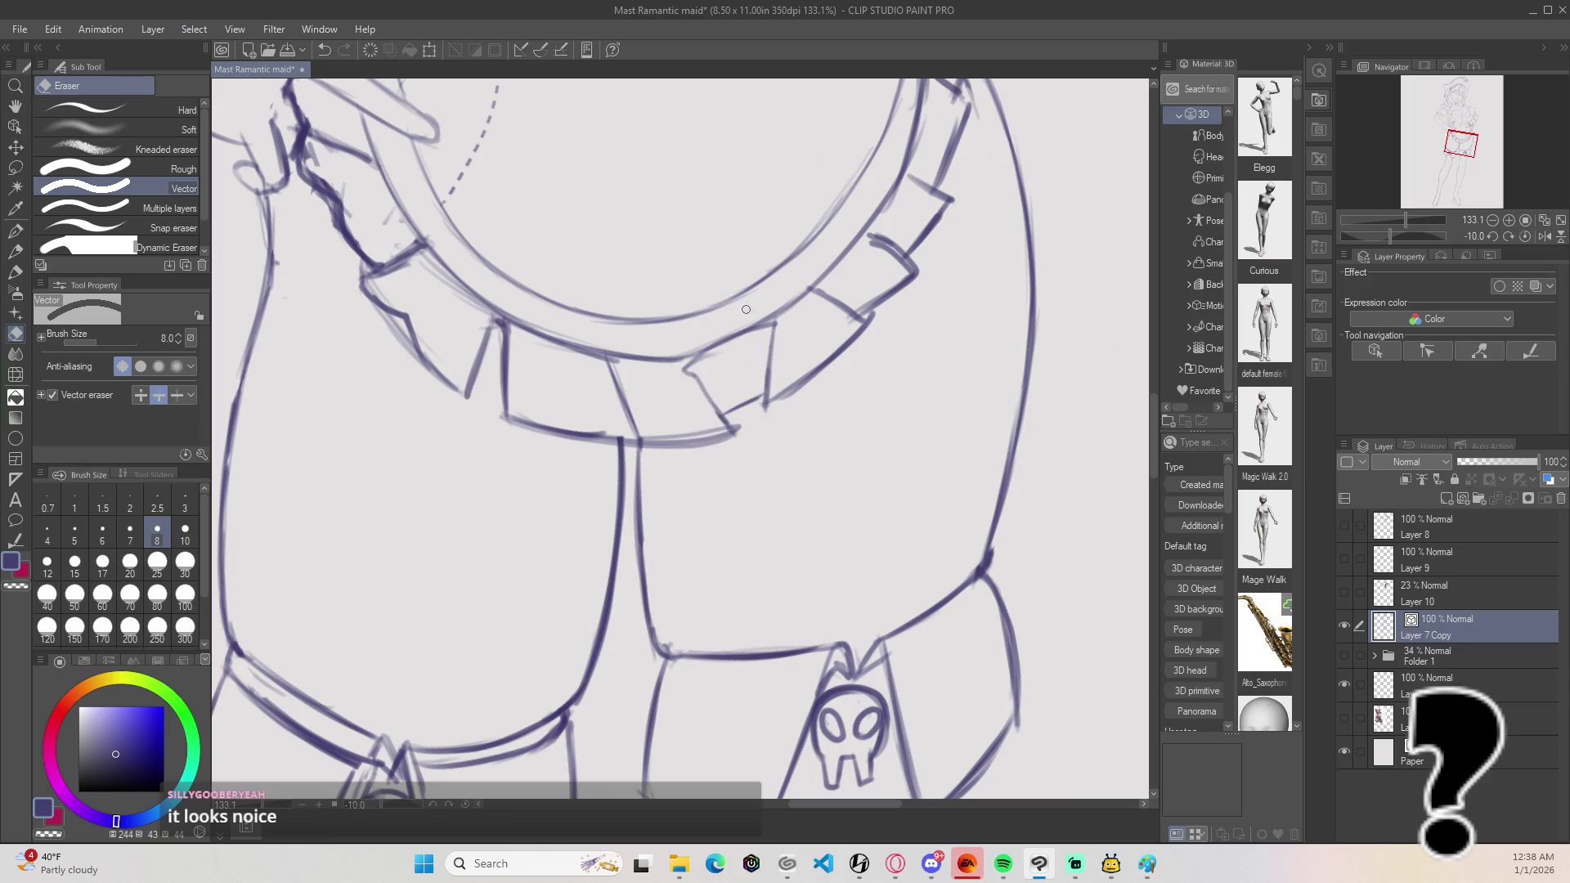
{"action": "scroll", "coordinate": [746, 309], "scroll_direction": "down", "scroll_amount": 10}
{"action": "mouse_move", "coordinate": [873, 287]}
{"action": "left_mouse_down"}
{"action": "mouse_move", "coordinate": [839, 280]}
{"action": "mouse_move", "coordinate": [785, 319]}
{"action": "left_mouse_up"}
{"action": "scroll", "coordinate": [785, 319], "scroll_direction": "down", "scroll_amount": 1}
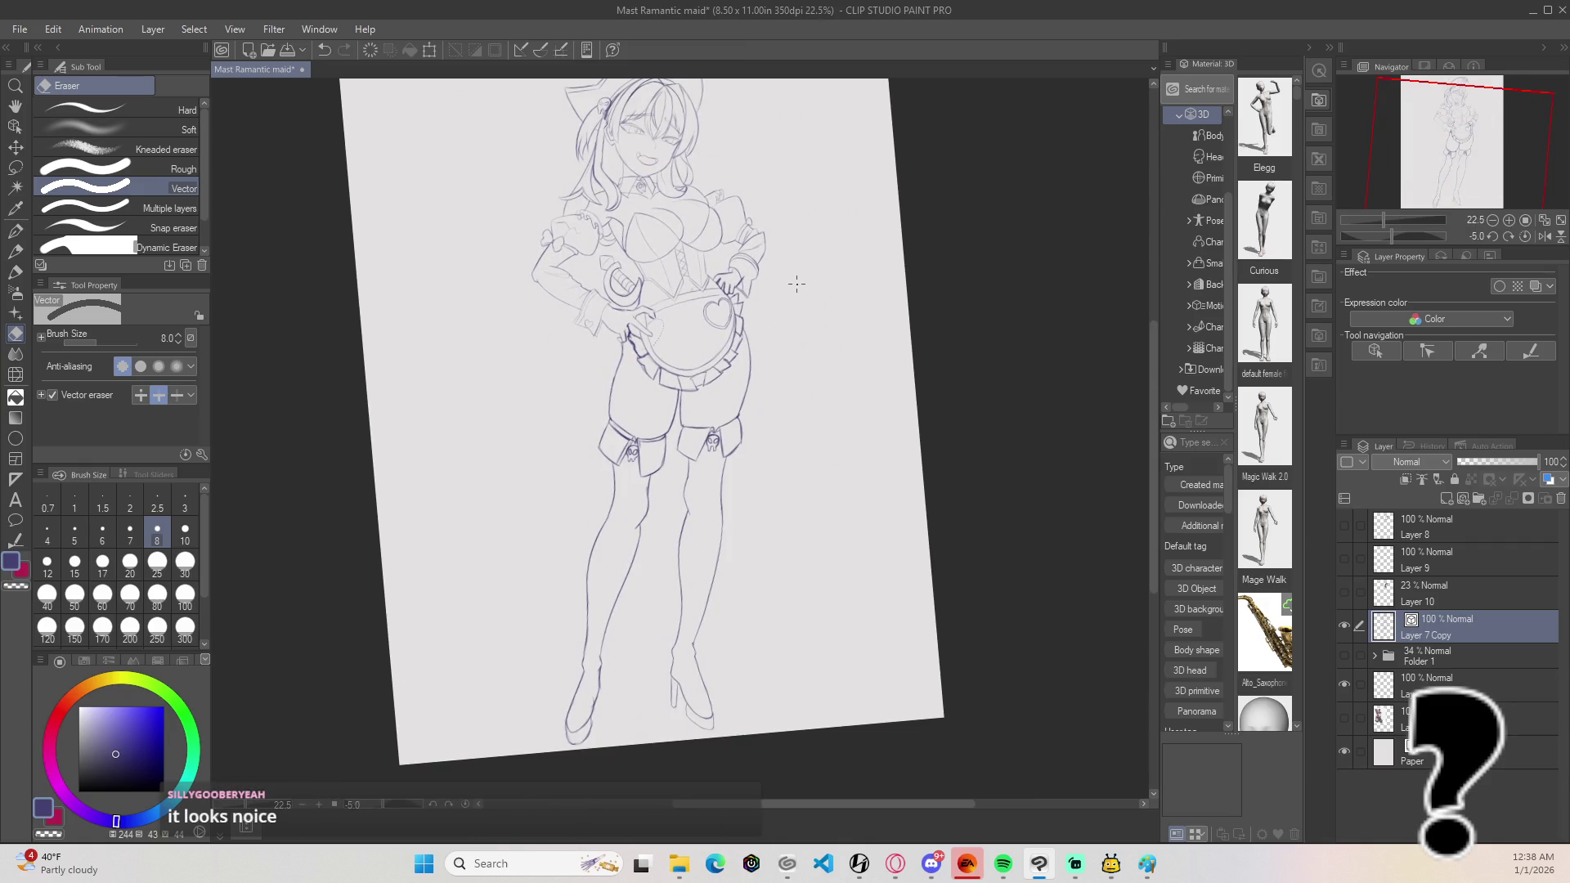
{"action": "scroll", "coordinate": [797, 283], "scroll_direction": "down", "scroll_amount": 1}
{"action": "mouse_move", "coordinate": [795, 260]}
{"action": "left_mouse_down"}
{"action": "mouse_move", "coordinate": [777, 309]}
{"action": "mouse_move", "coordinate": [757, 315]}
{"action": "left_mouse_up"}
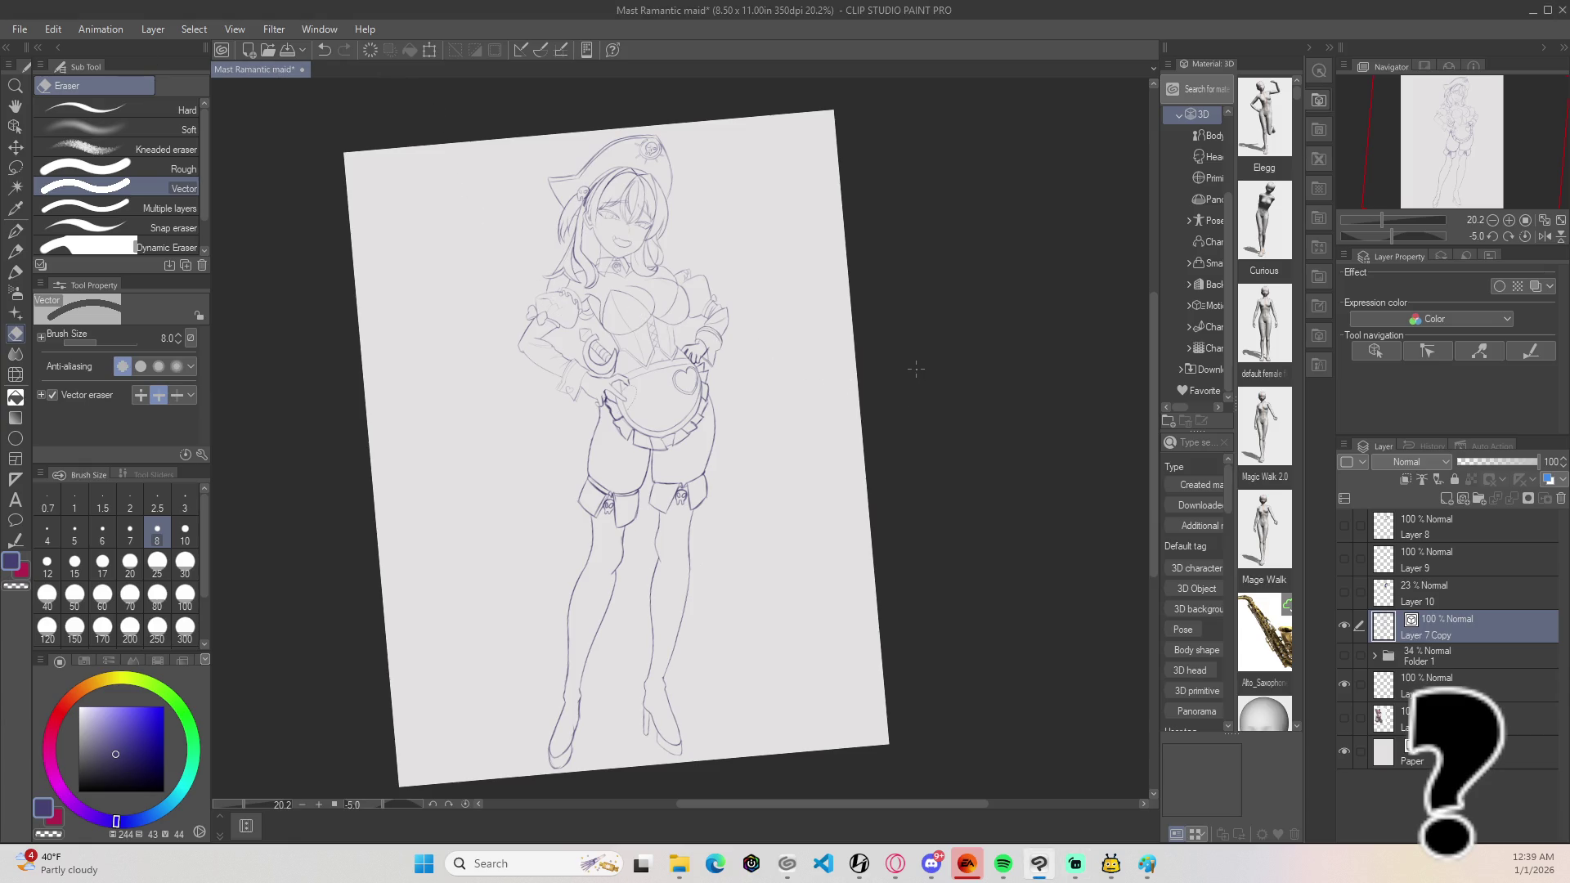
{"action": "key", "text": "ctrl+at"}
{"action": "scroll", "coordinate": [905, 354], "scroll_direction": "down", "scroll_amount": 1}
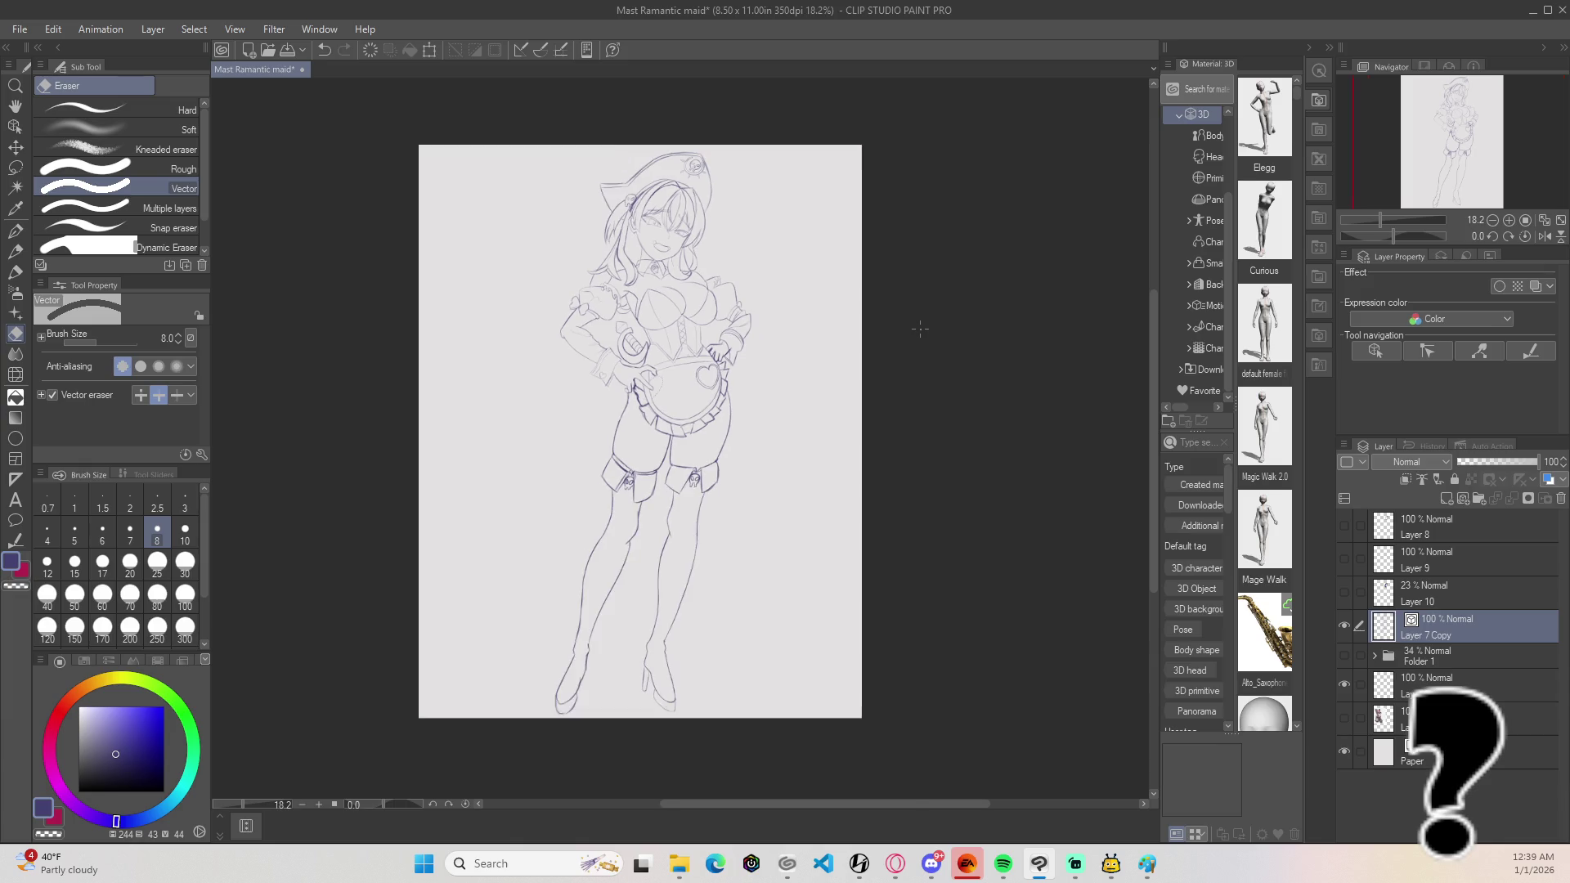
{"action": "left_click_drag", "start_coordinate": [879, 304], "coordinate": [805, 307]}
{"action": "scroll", "coordinate": [719, 246], "scroll_direction": "up", "scroll_amount": 1}
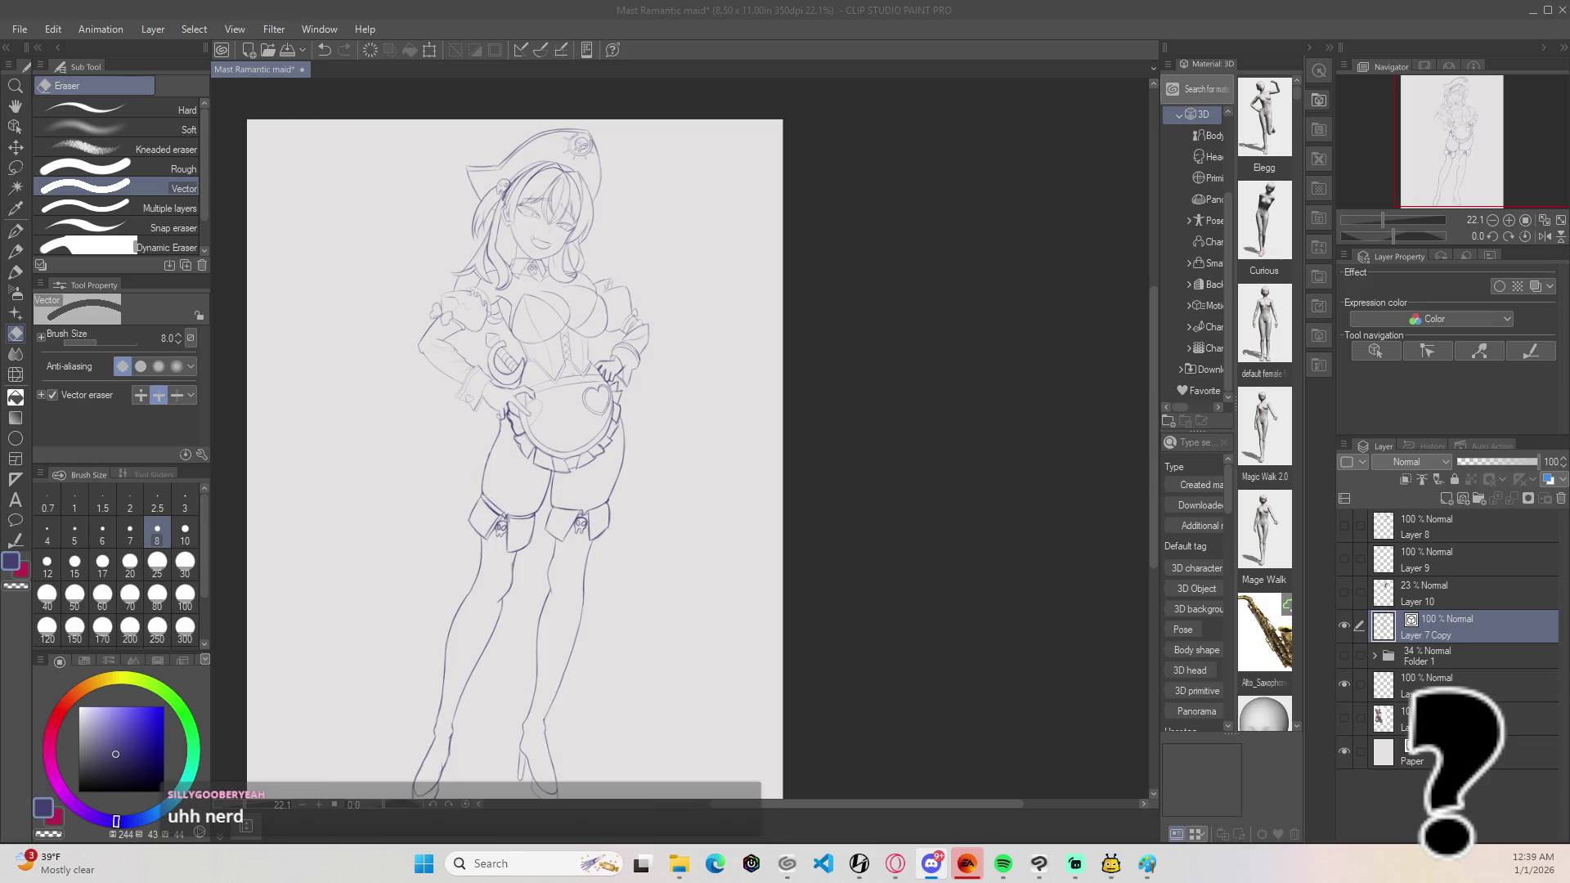
{"action": "scroll", "coordinate": [785, 323], "scroll_direction": "down", "scroll_amount": 1}
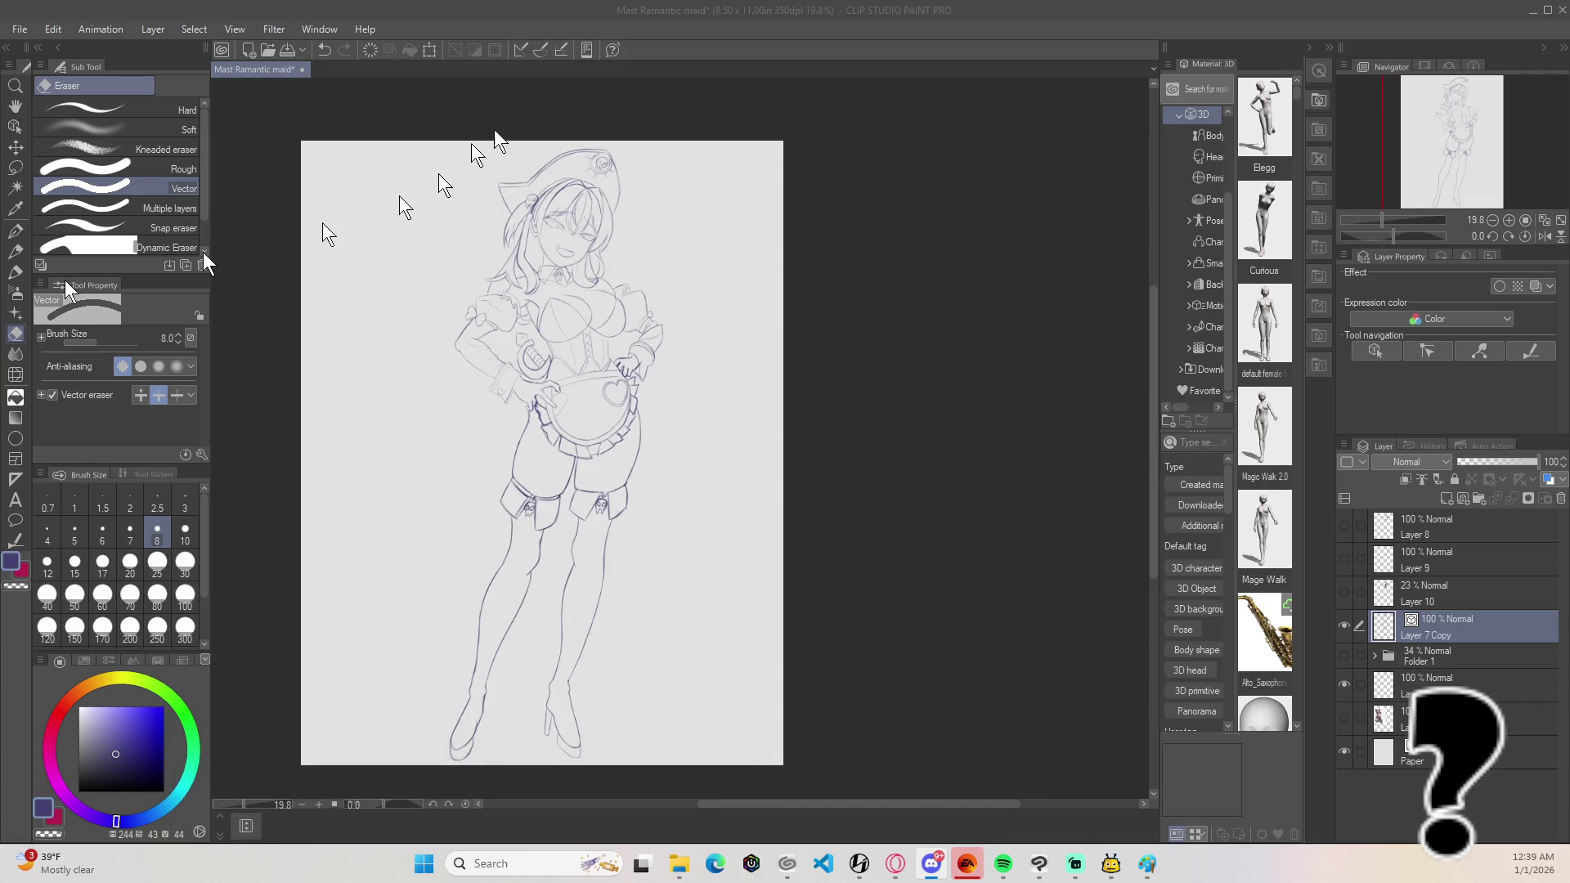
{"action": "scroll", "coordinate": [729, 450], "scroll_direction": "up", "scroll_amount": 2}
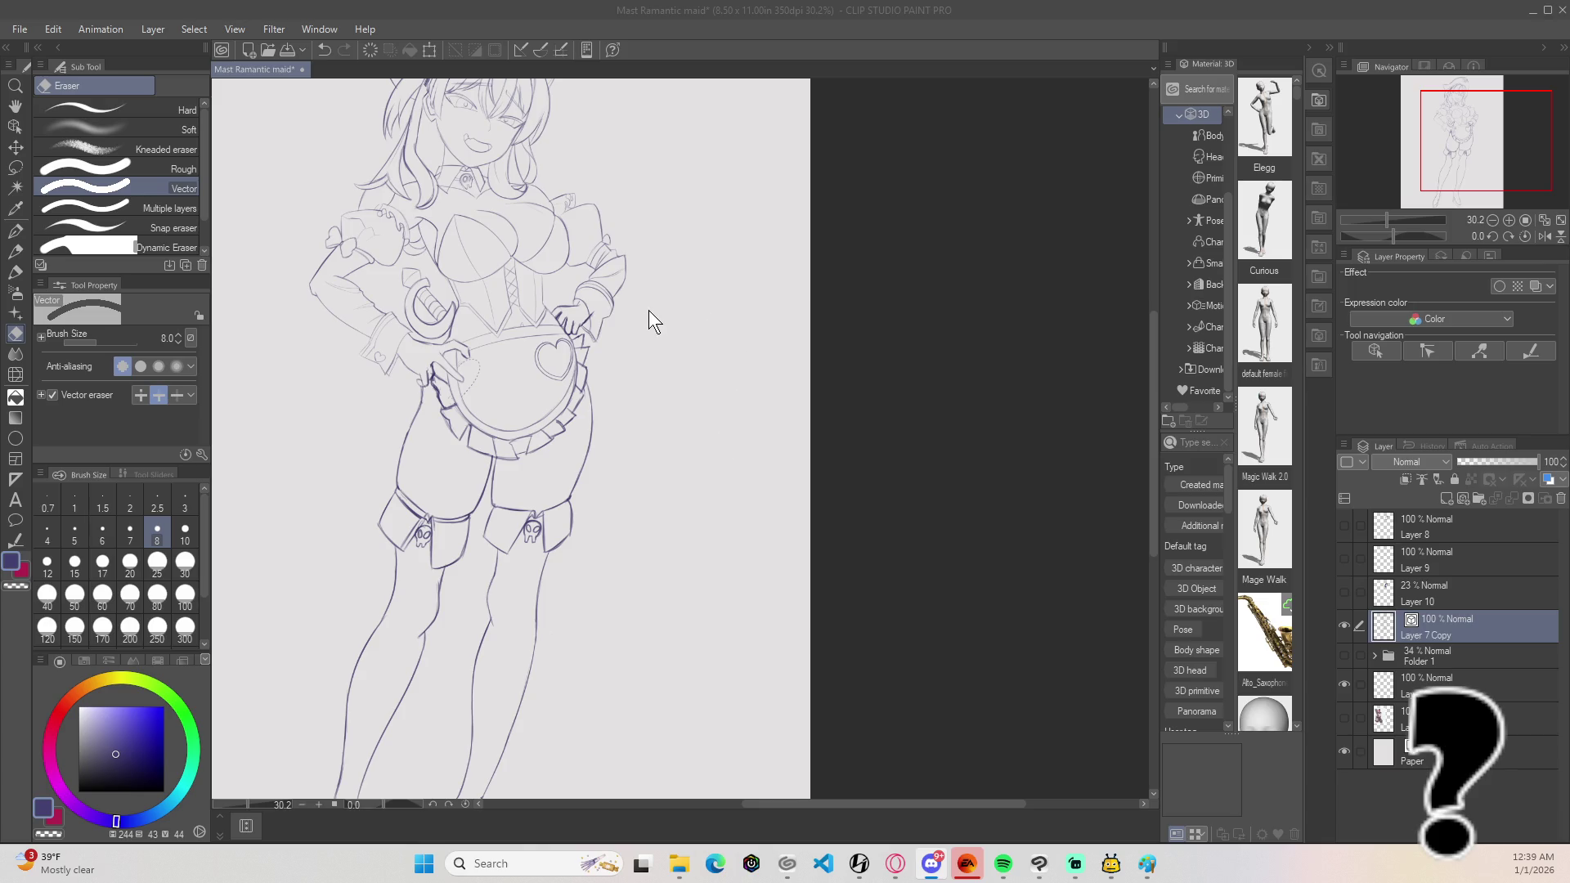
{"action": "scroll", "coordinate": [642, 327], "scroll_direction": "down", "scroll_amount": 3}
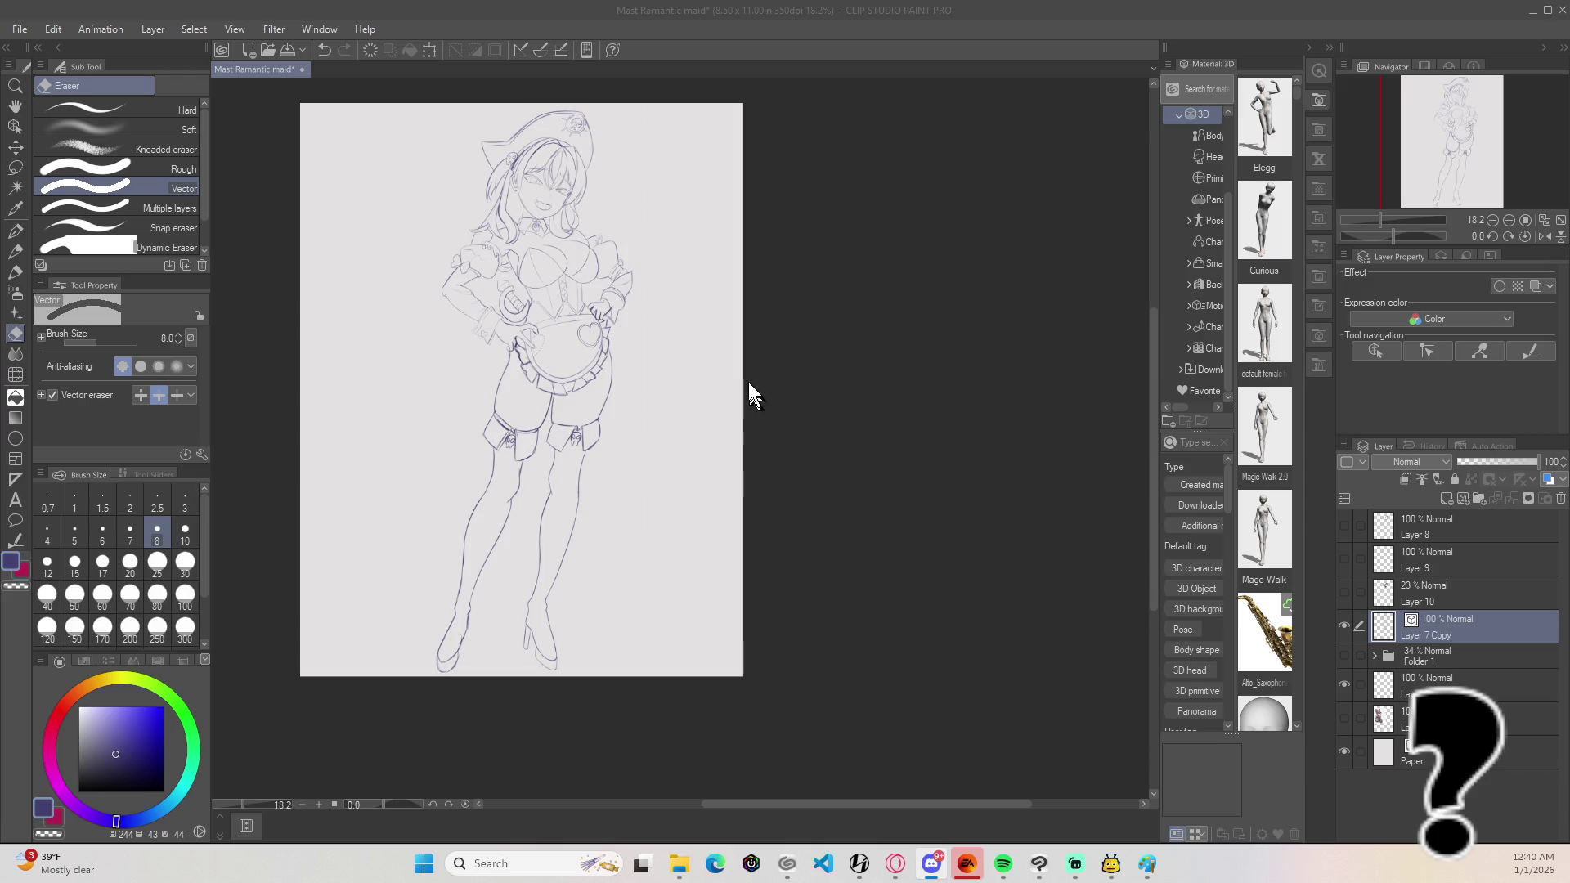
{"action": "scroll", "coordinate": [709, 430], "scroll_direction": "up", "scroll_amount": 3}
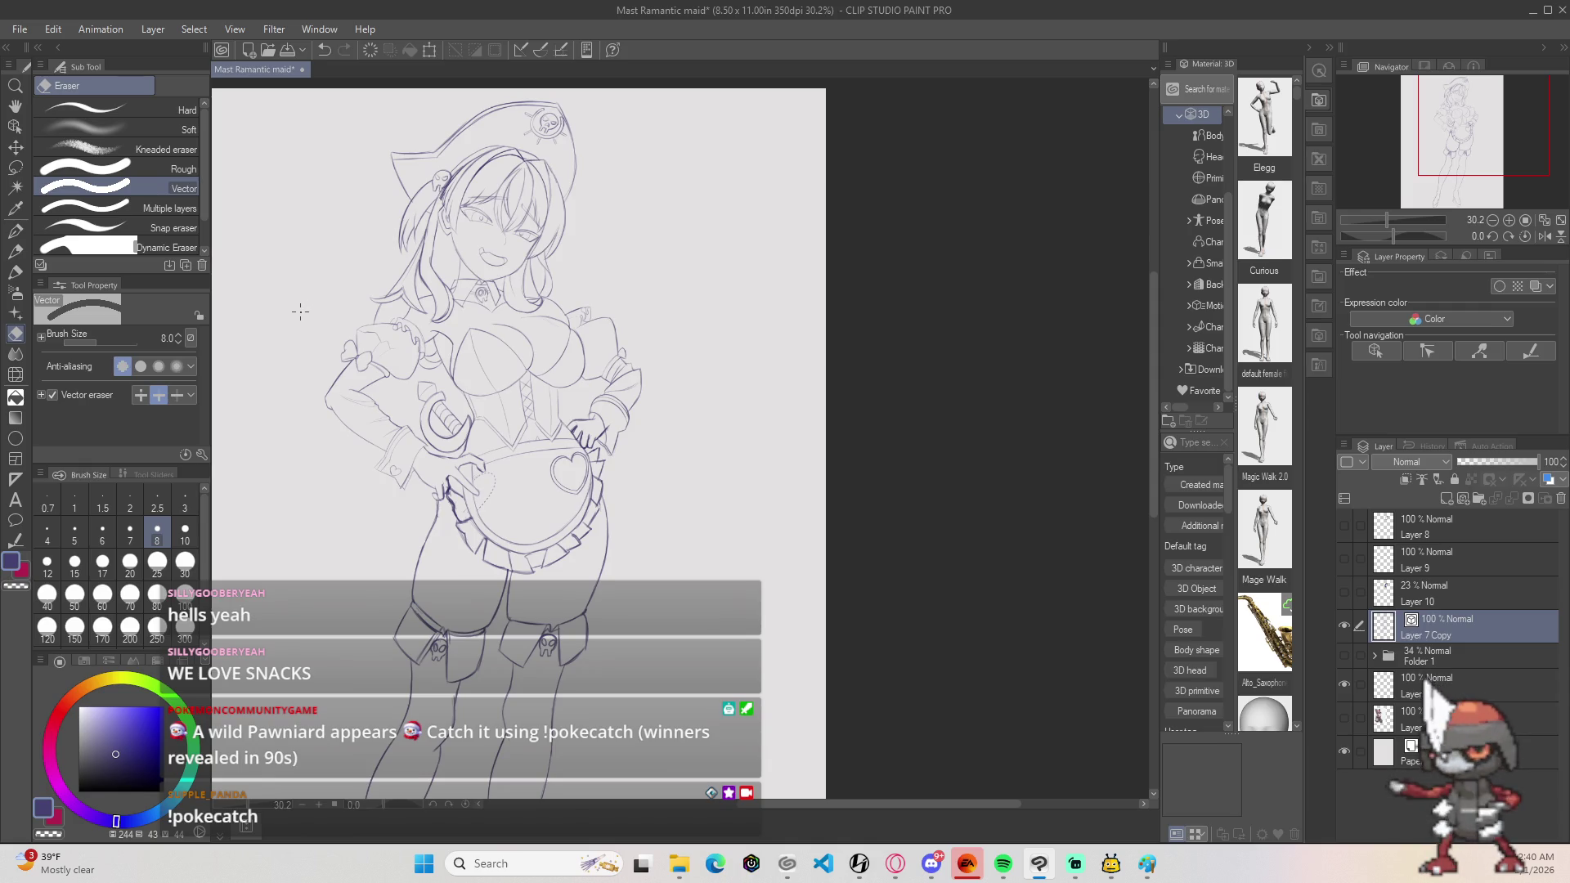
{"action": "scroll", "coordinate": [649, 350], "scroll_direction": "down", "scroll_amount": 1}
{"action": "mouse_move", "coordinate": [698, 498]}
{"action": "left_mouse_down"}
{"action": "mouse_move", "coordinate": [651, 408]}
{"action": "mouse_move", "coordinate": [693, 365]}
{"action": "mouse_move", "coordinate": [732, 436]}
{"action": "left_mouse_up"}
{"action": "scroll", "coordinate": [704, 343], "scroll_direction": "down", "scroll_amount": 1}
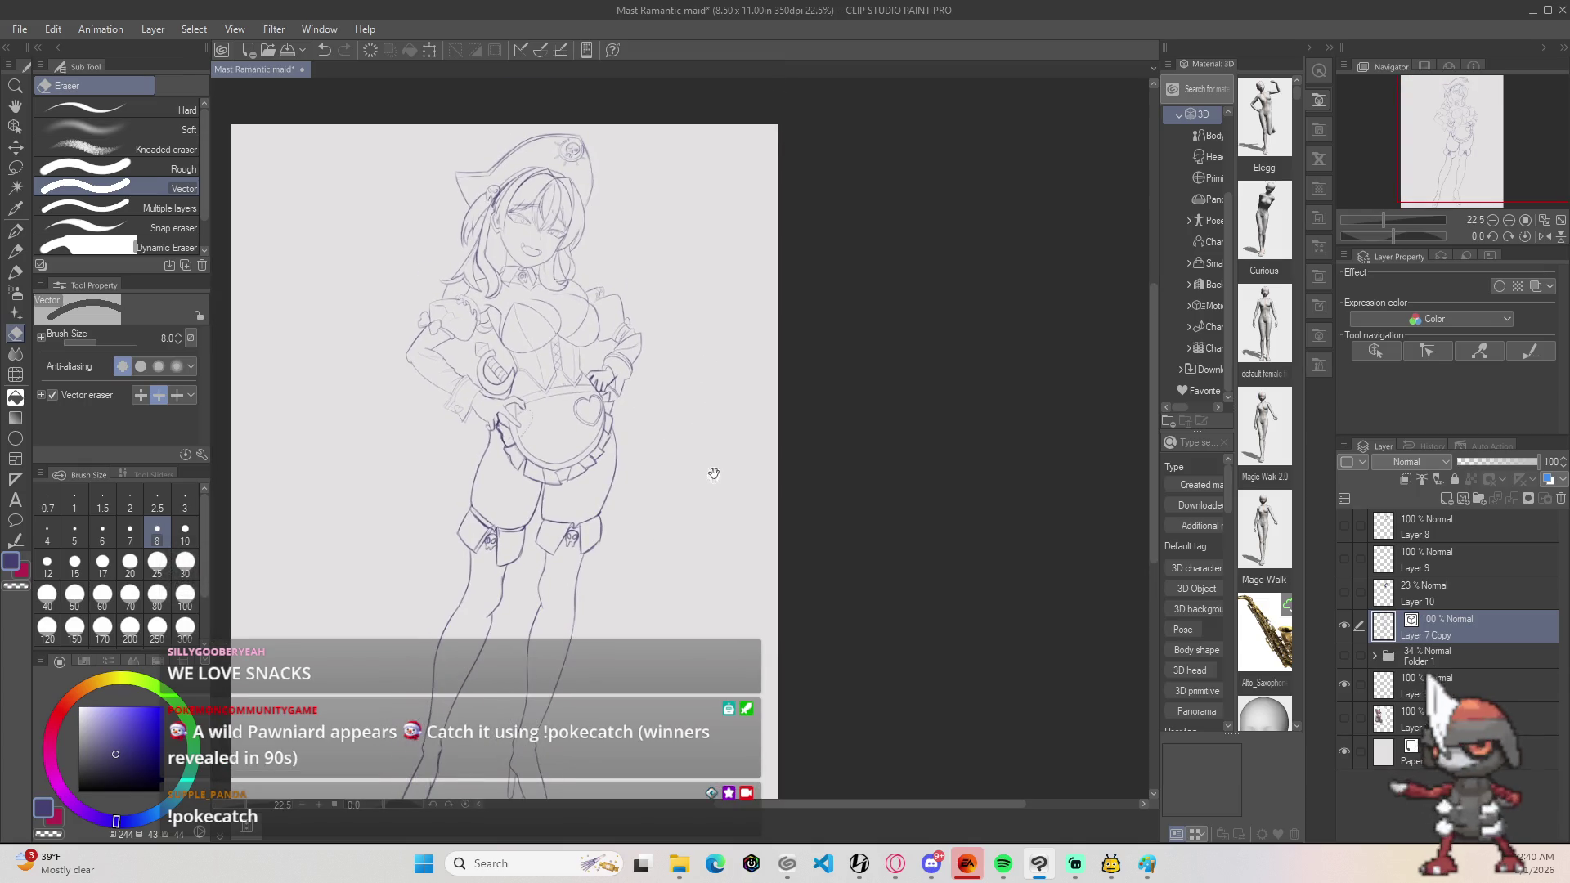
{"action": "scroll", "coordinate": [680, 401], "scroll_direction": "up", "scroll_amount": 1}
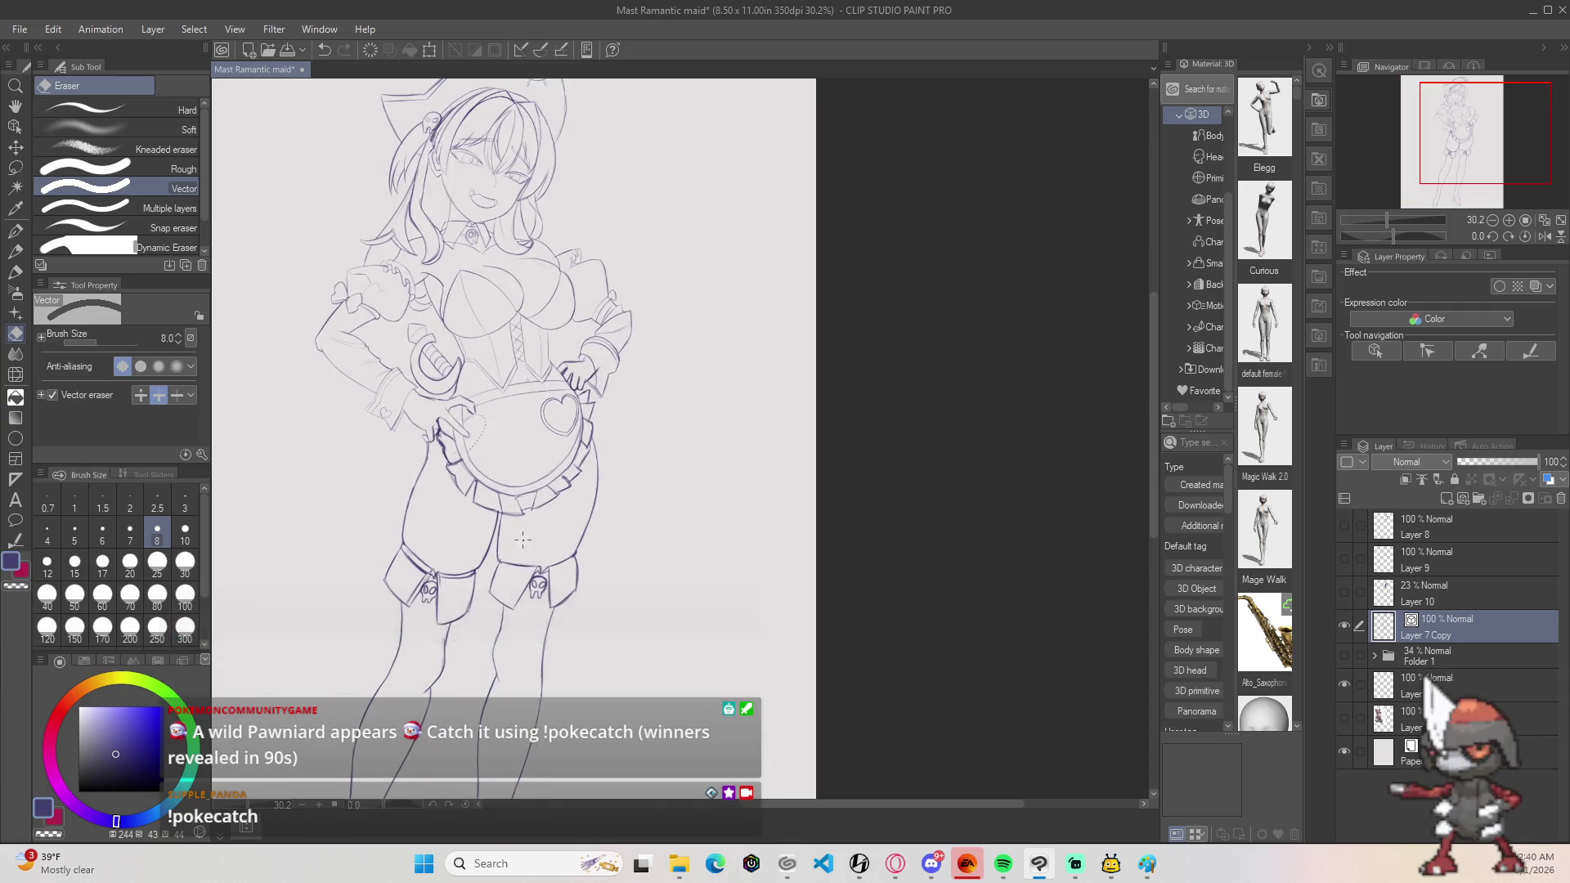
{"action": "scroll", "coordinate": [509, 506], "scroll_direction": "up", "scroll_amount": 5}
{"action": "scroll", "coordinate": [510, 506], "scroll_direction": "down", "scroll_amount": 6}
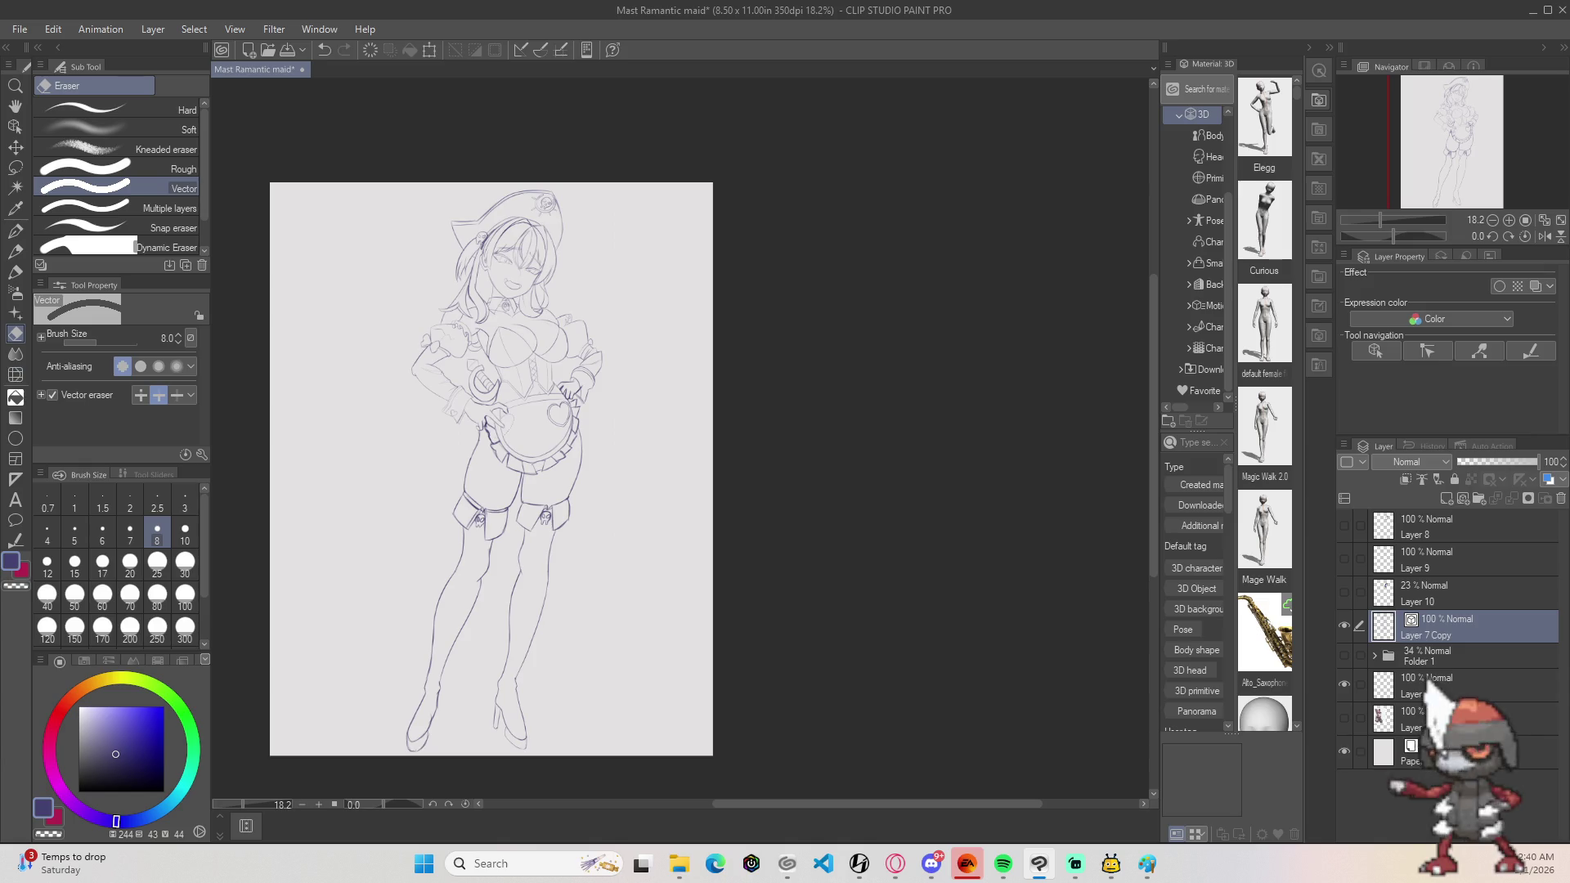
{"action": "key", "text": "alt+Tab"}
{"action": "key", "text": "alt+Tab"}
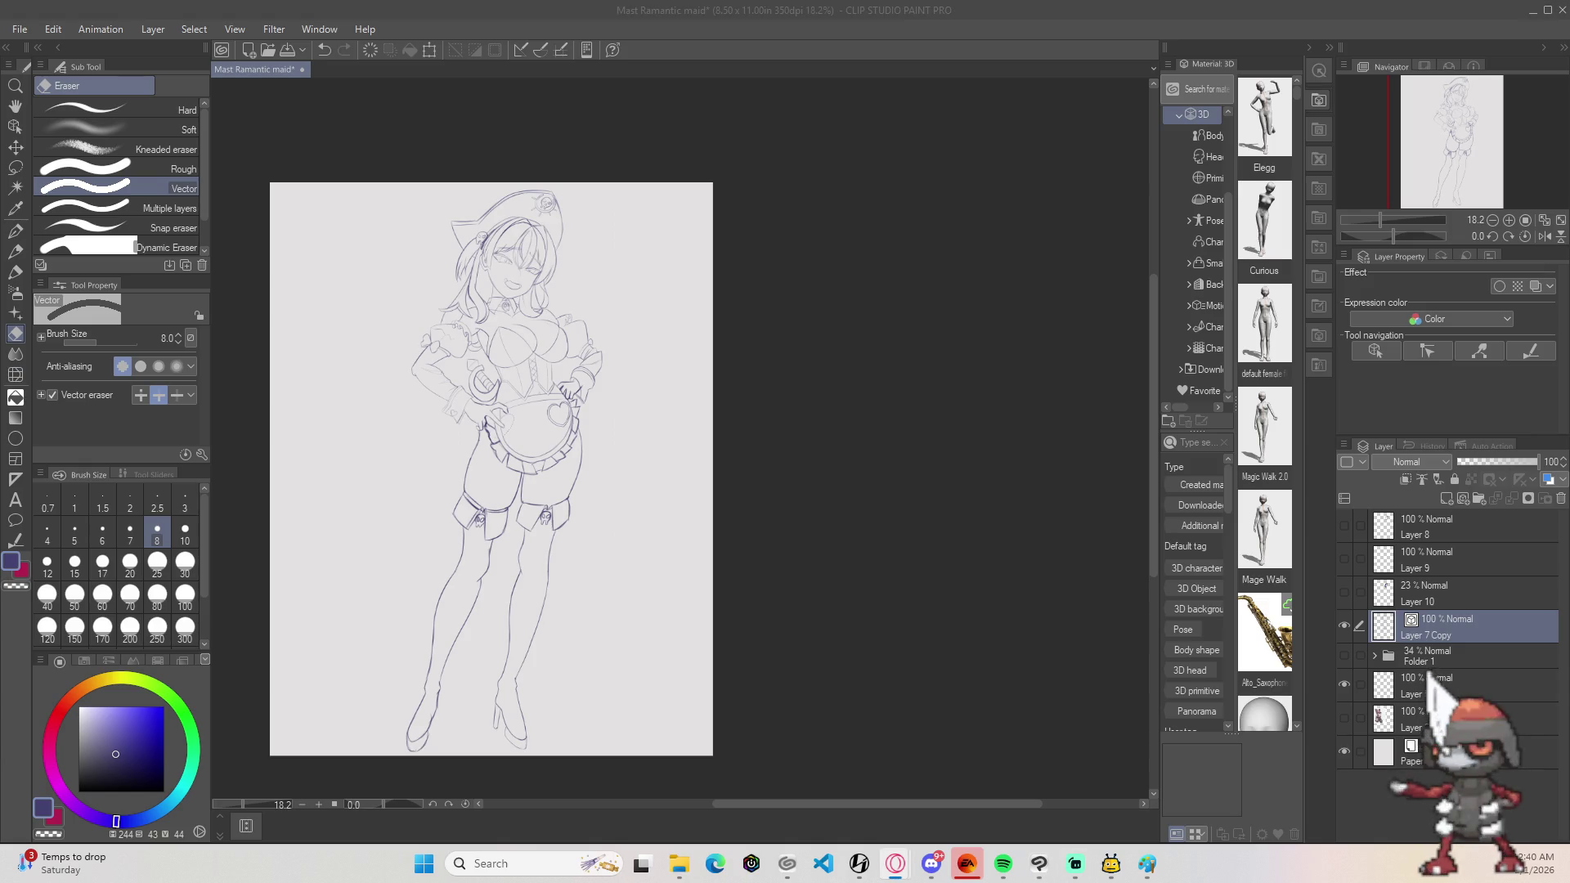